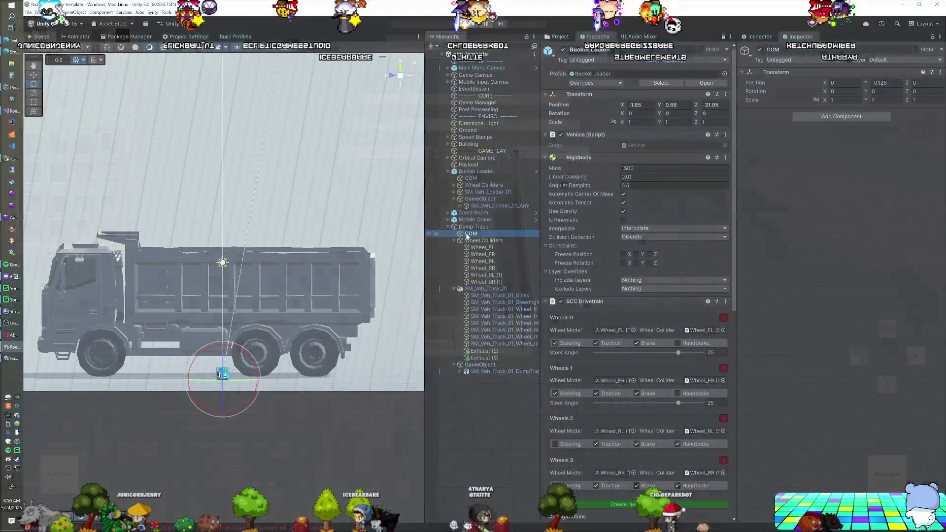
Step: Inspect the Wheel Colliders, Wheel_FL, Wheel_RL and truck body, then the tray parent and tray mesh
click(466, 241)
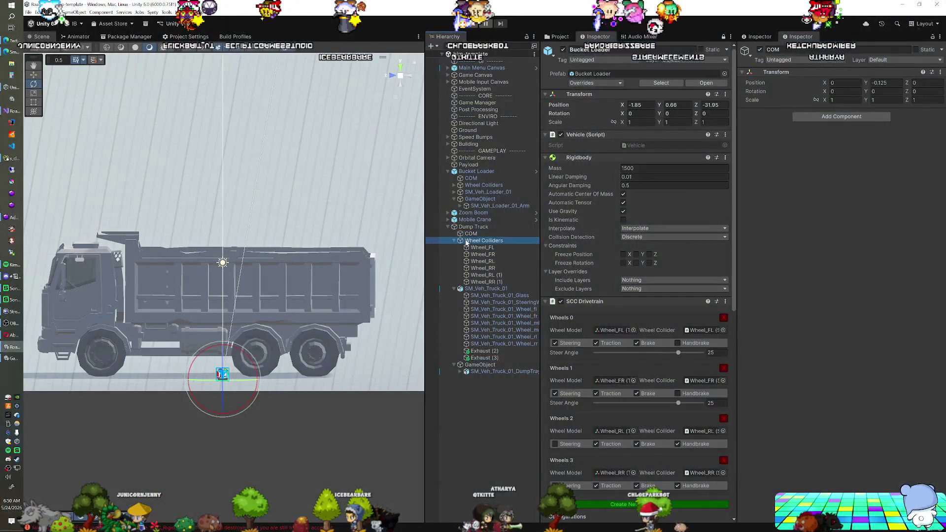
click(469, 247)
click(482, 261)
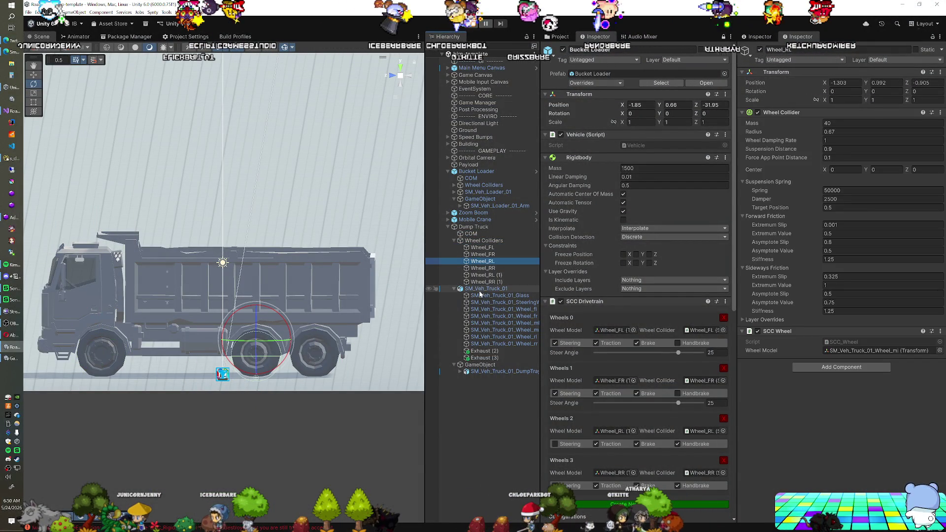
click(480, 290)
click(478, 365)
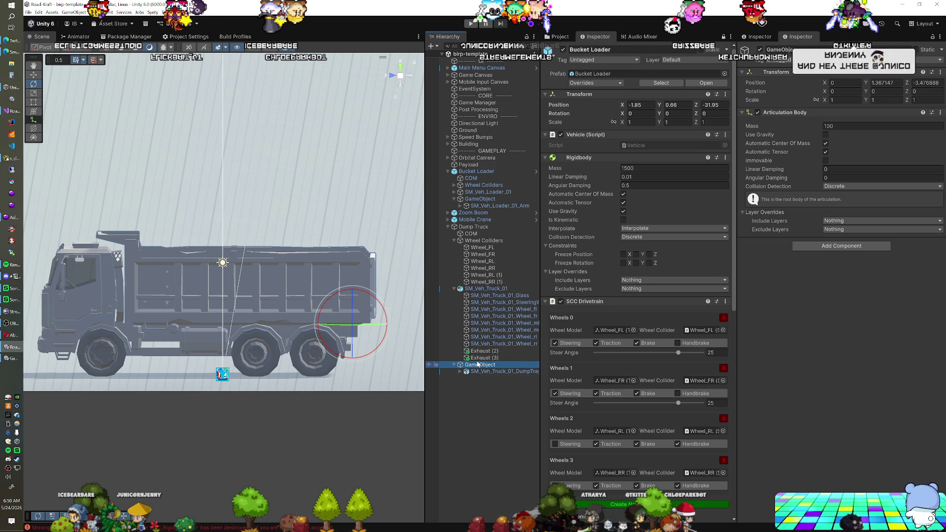
click(477, 373)
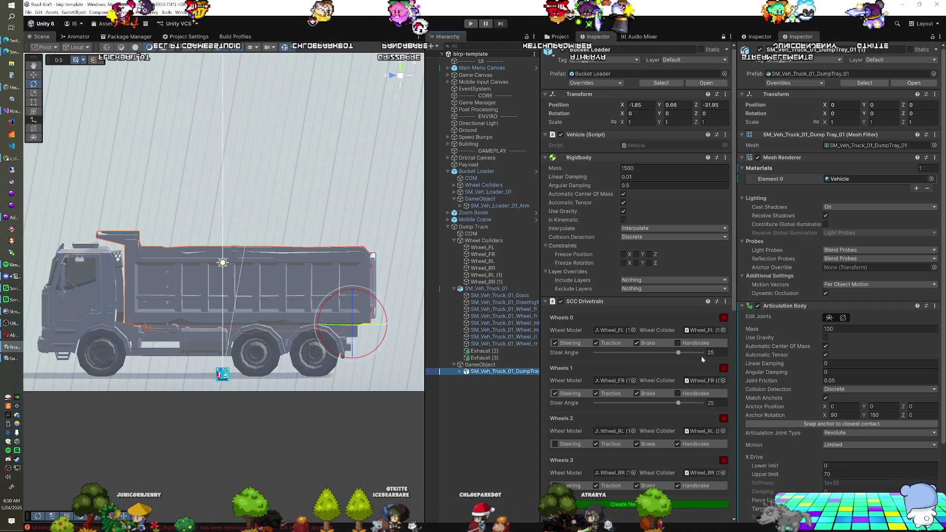
Step: Review the dump tray's components, then show Assets/Materials in the Project window
scroll(695, 355, down, 10)
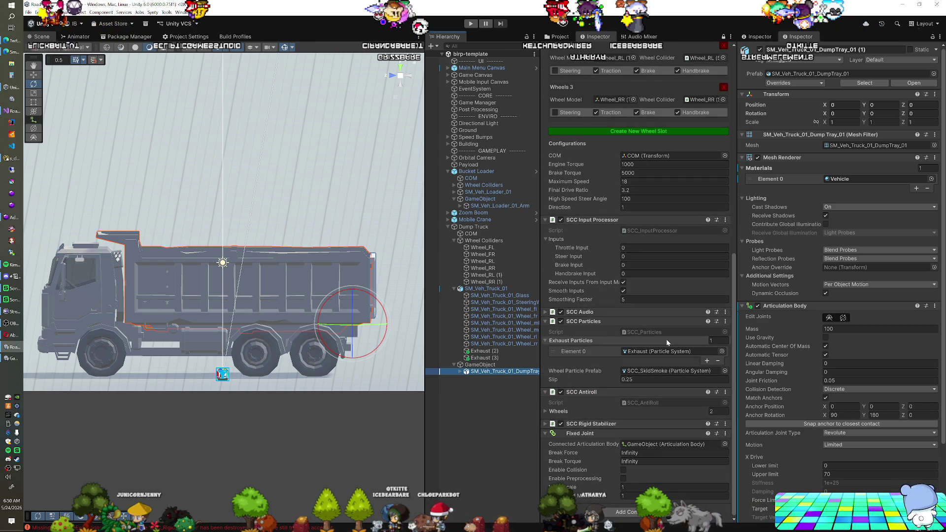
scroll(817, 270, down, 5)
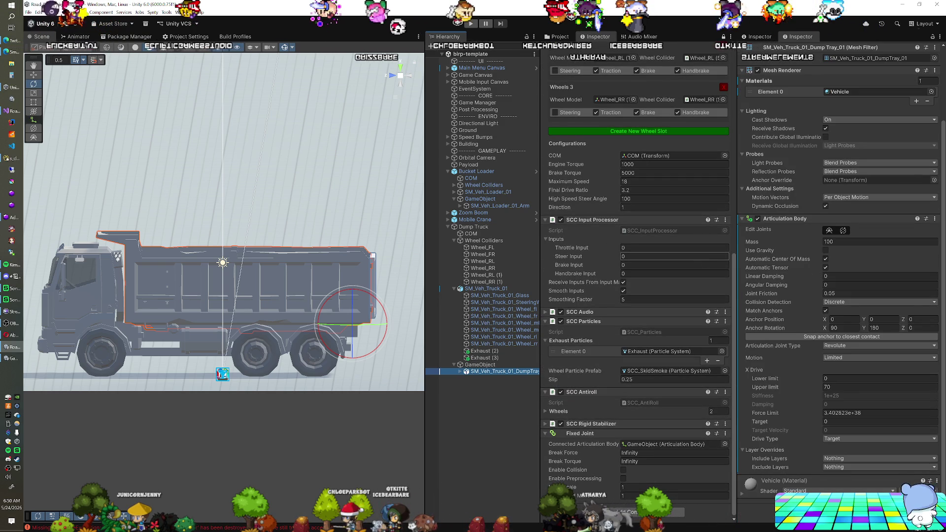
scroll(661, 260, up, 8)
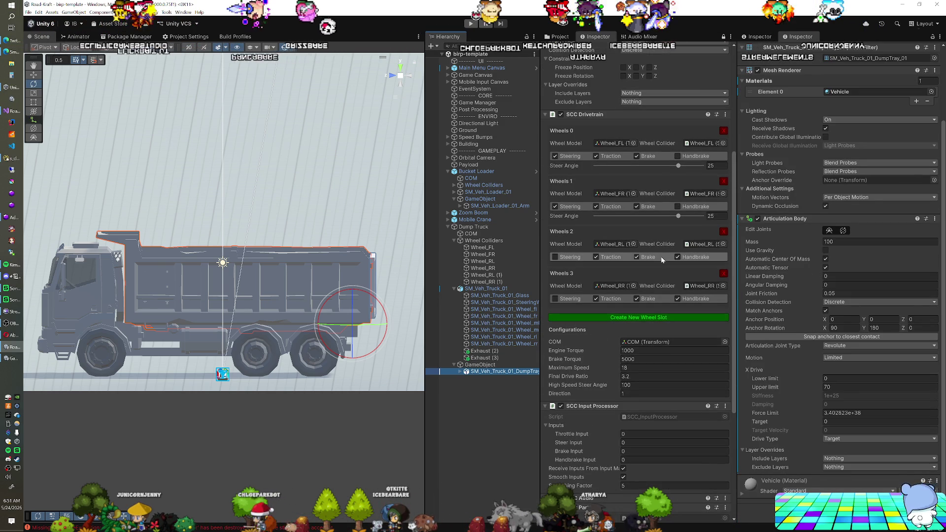
scroll(661, 256, down, 3)
scroll(661, 257, down, 4)
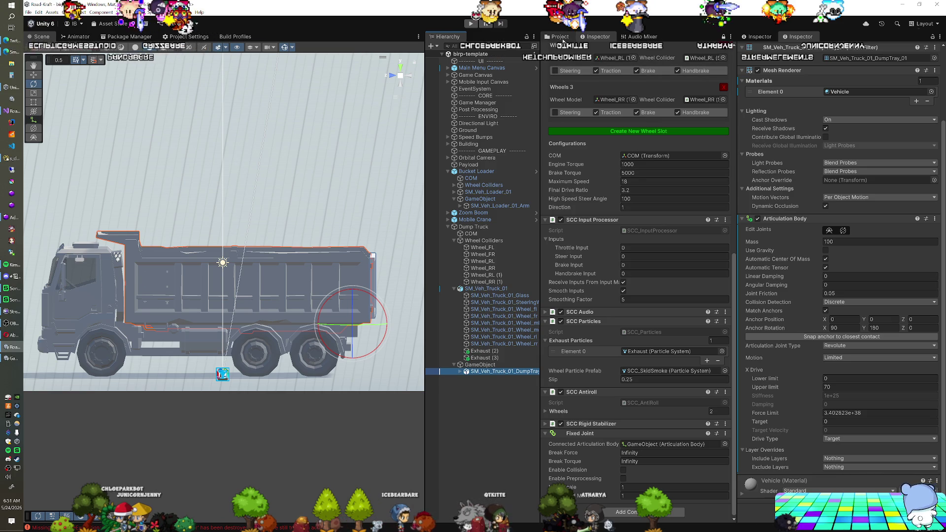
click(558, 37)
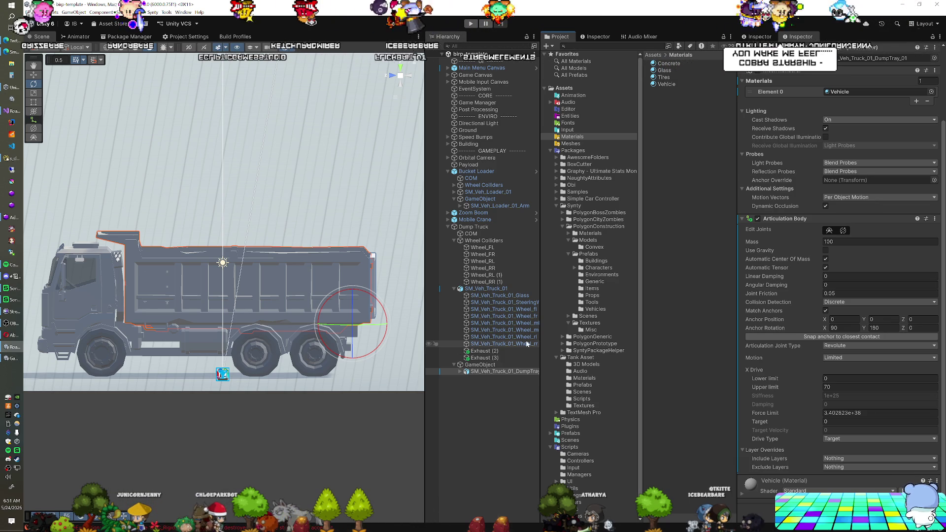
Step: Inspect Dump Truck, COM, Wheel Colliders and Wheel_FL's collider, then return to Dump Truck
scroll(768, 325, up, 3)
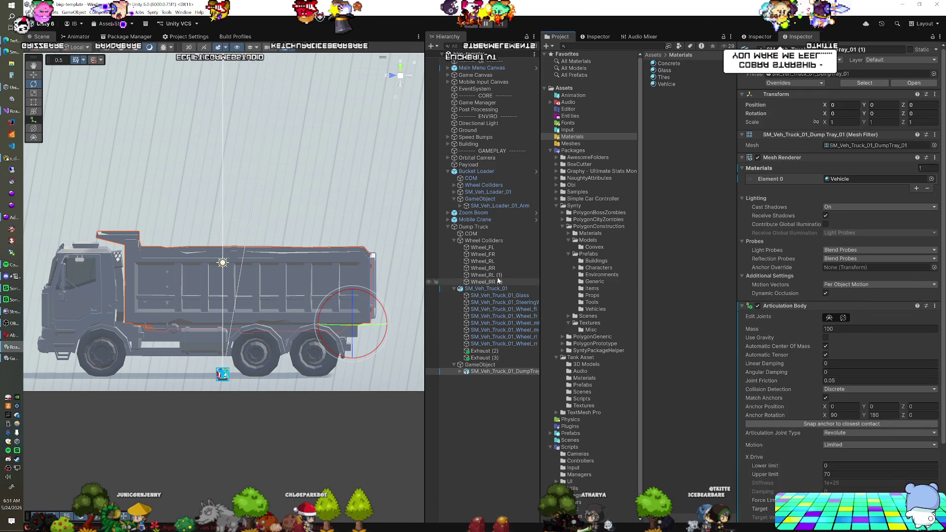
click(499, 227)
click(497, 234)
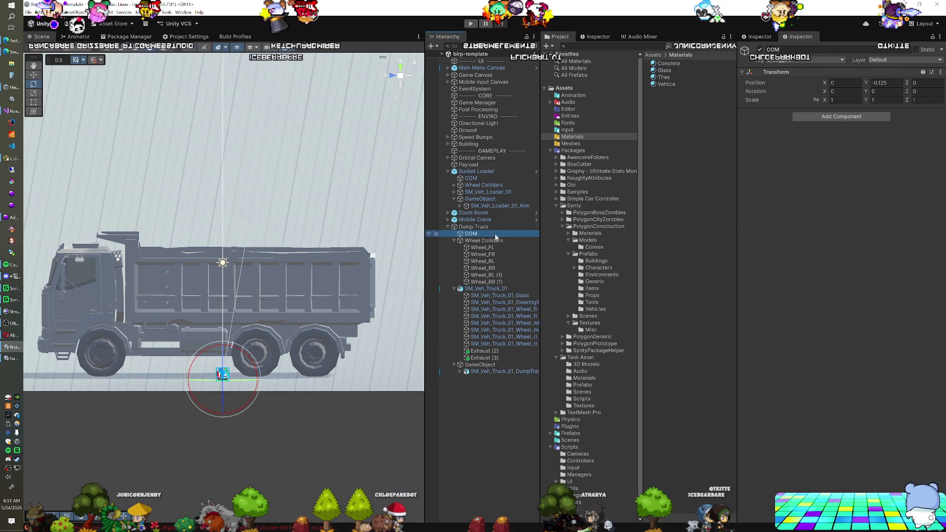
click(493, 241)
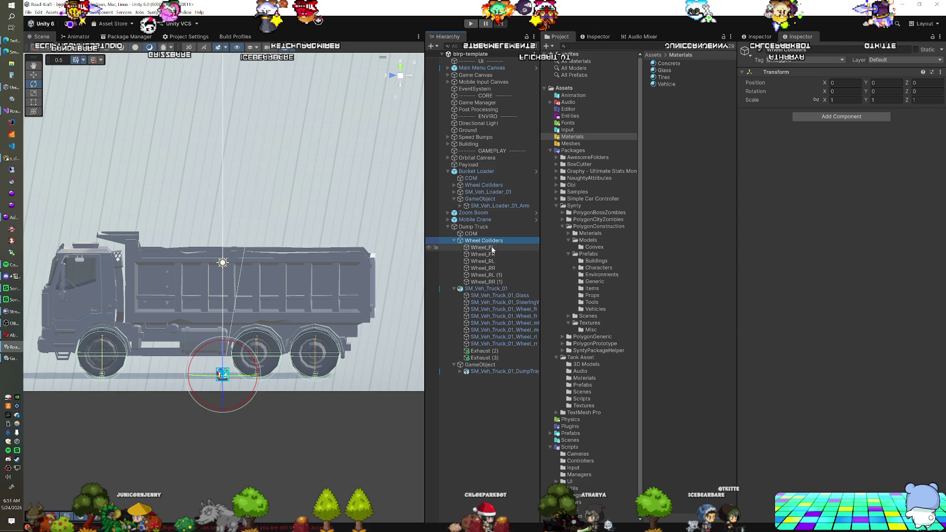
click(492, 248)
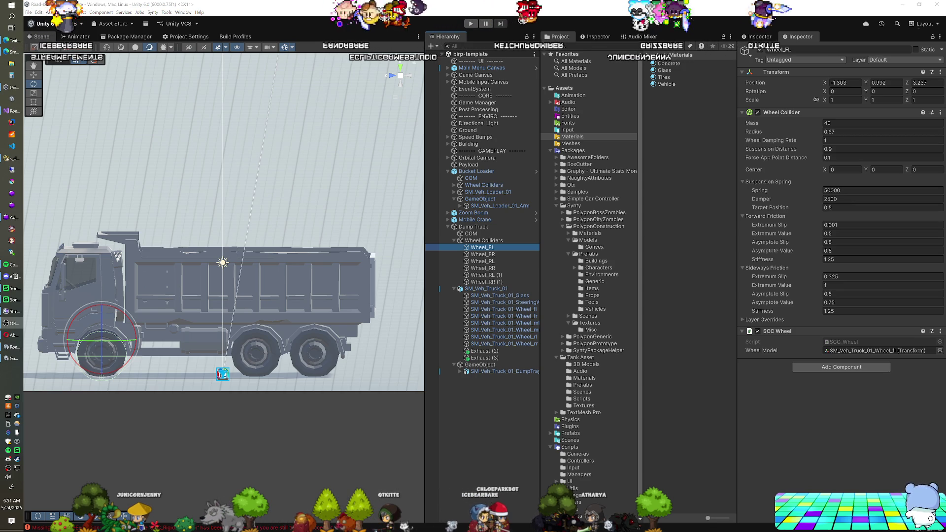
click(488, 228)
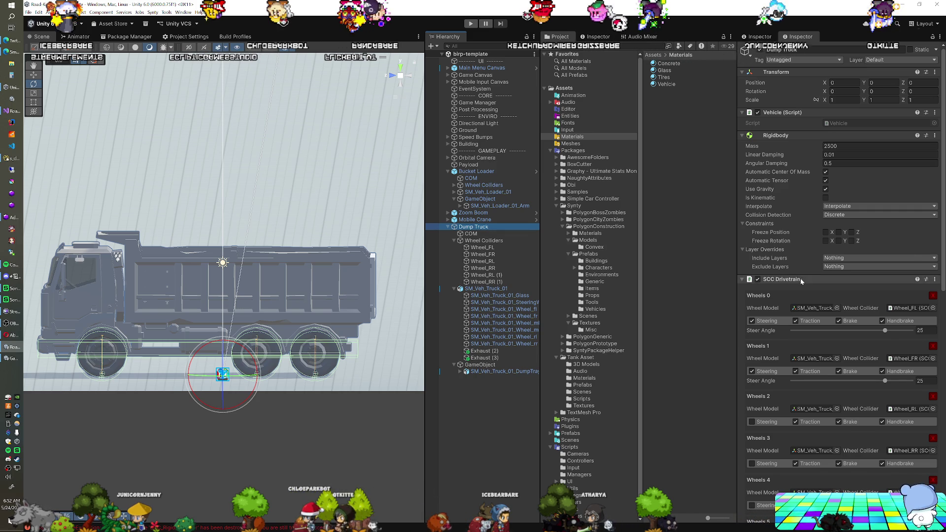
Step: Review the truck's SCC Drivetrain, Configurations, Input Processor, Audio and Particles, then enter Play mode
scroll(830, 284, down, 3)
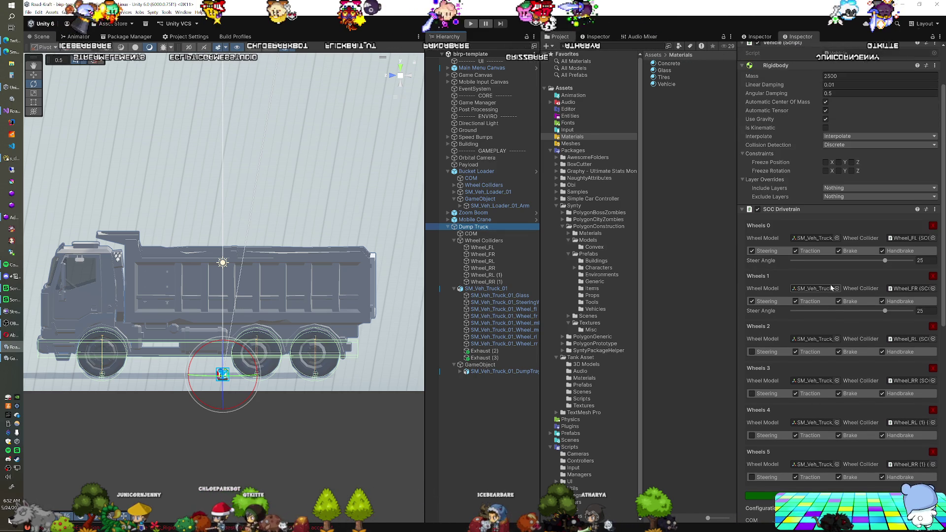
scroll(831, 288, down, 5)
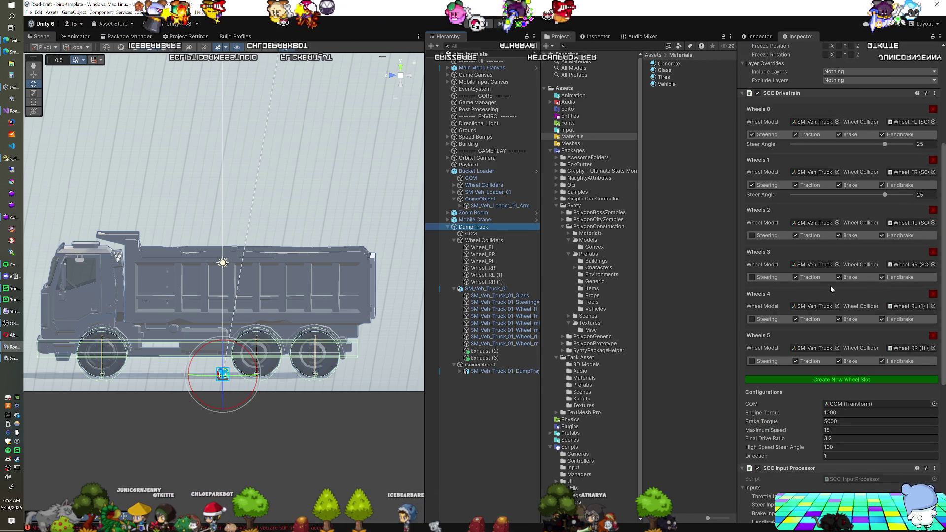
scroll(830, 285, down, 2)
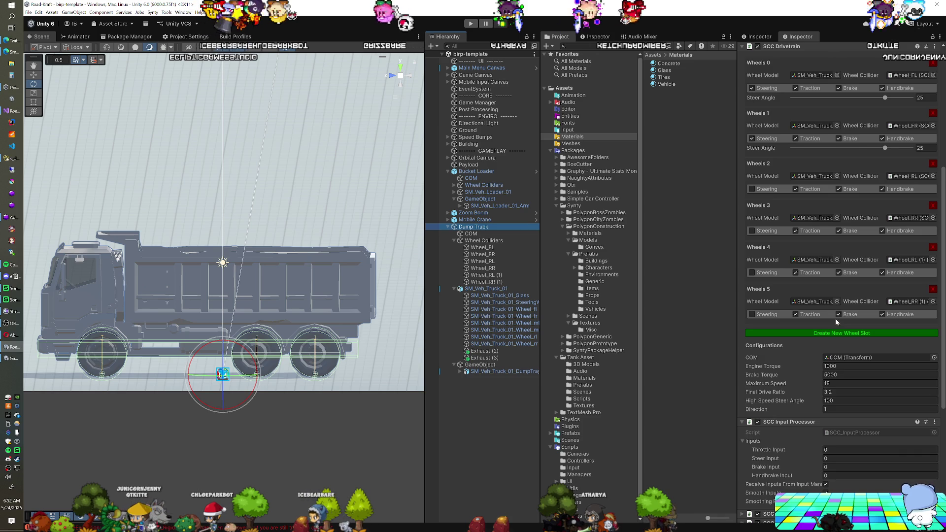
scroll(836, 318, down, 4)
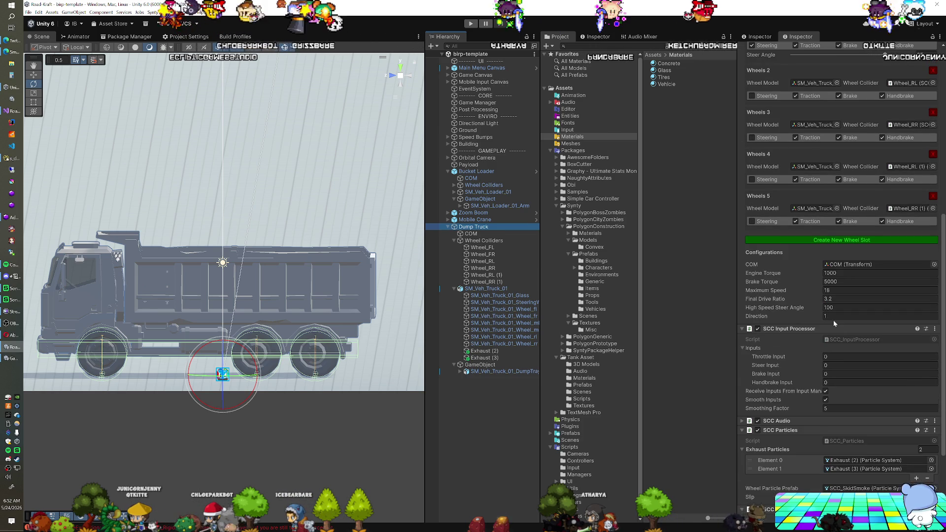
scroll(834, 323, down, 1)
scroll(834, 323, up, 15)
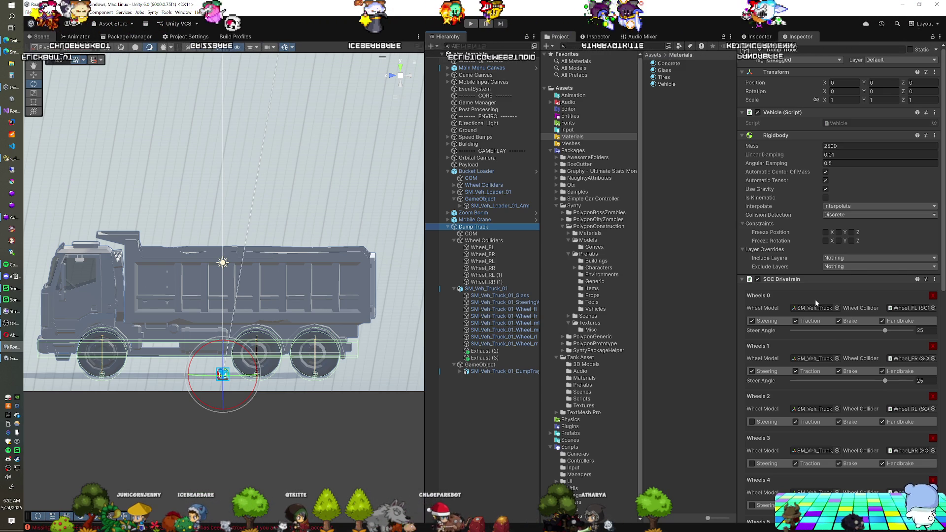
scroll(816, 300, down, 4)
scroll(816, 302, down, 4)
scroll(816, 302, down, 3)
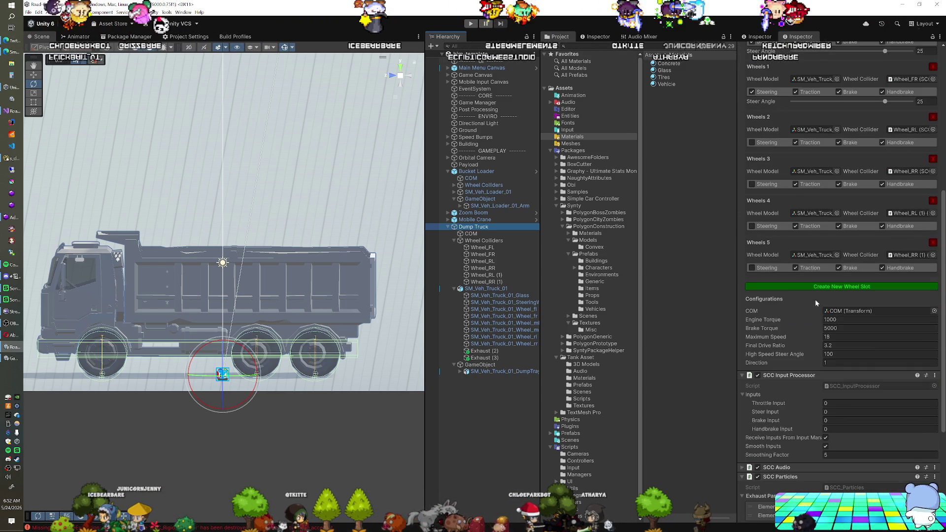
scroll(816, 302, down, 3)
scroll(816, 302, down, 3)
scroll(816, 303, down, 1)
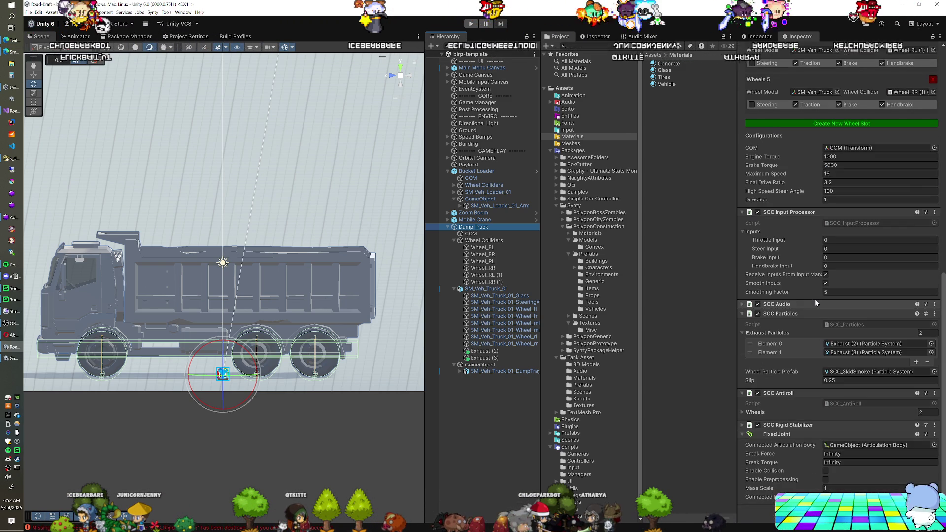
scroll(816, 302, down, 1)
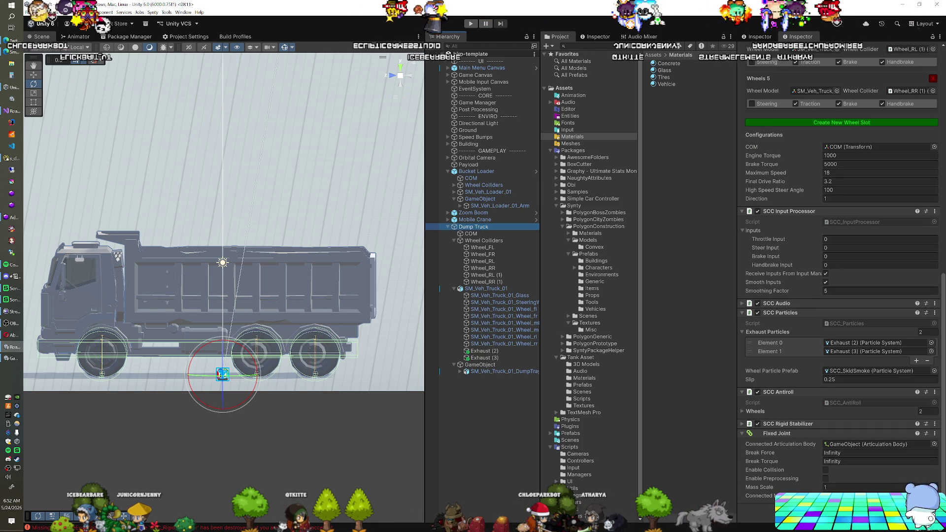
key(ctrl+p)
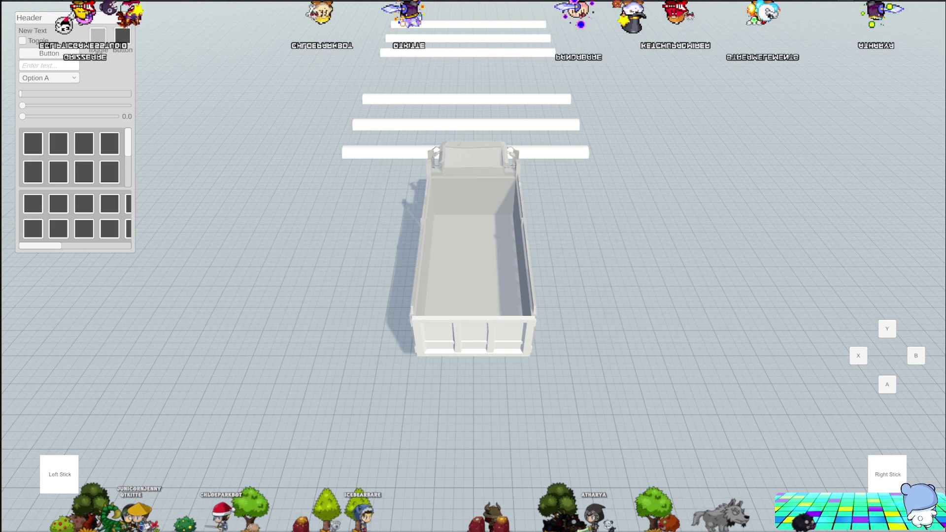
key(ctrl+p)
scroll(762, 266, up, 10)
scroll(762, 265, up, 4)
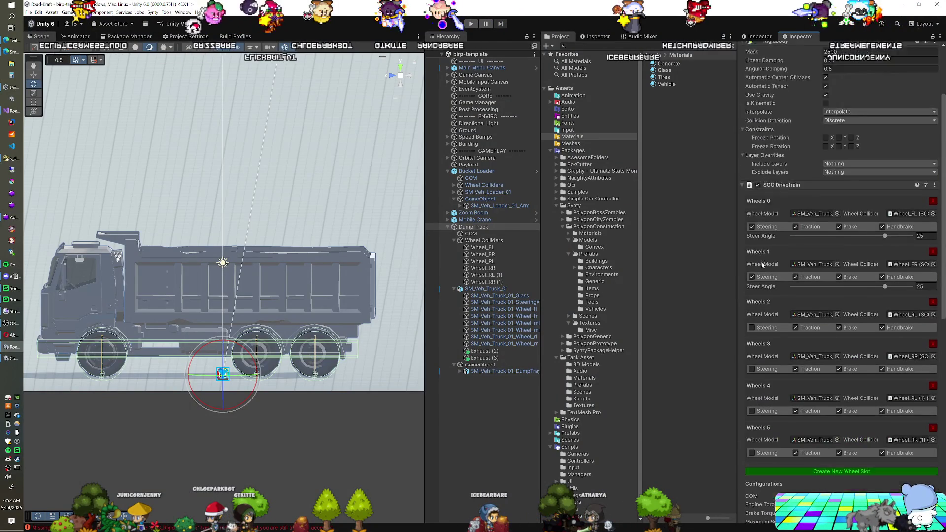
Step: Locate the SCC_SkidSmoke prefab and the Exhaust (2) particle system, then play-test the truck
scroll(762, 265, down, 14)
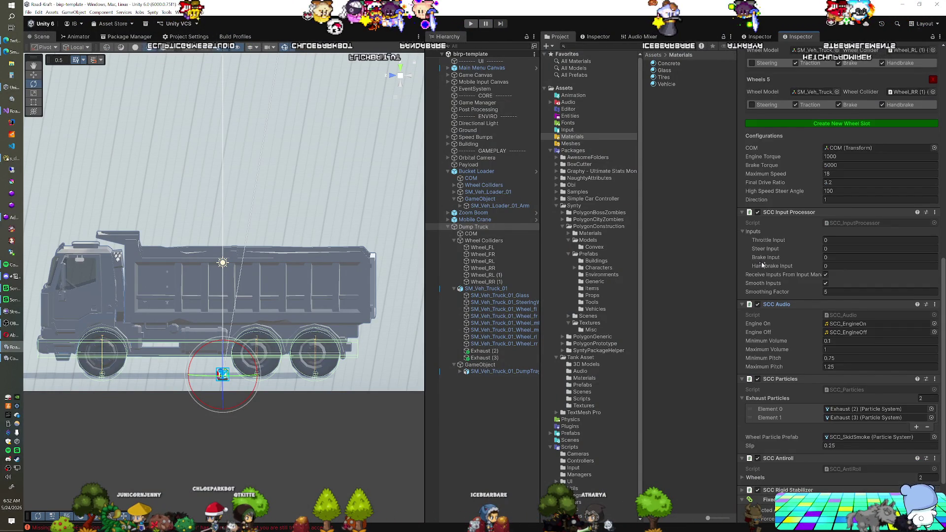
scroll(762, 265, down, 3)
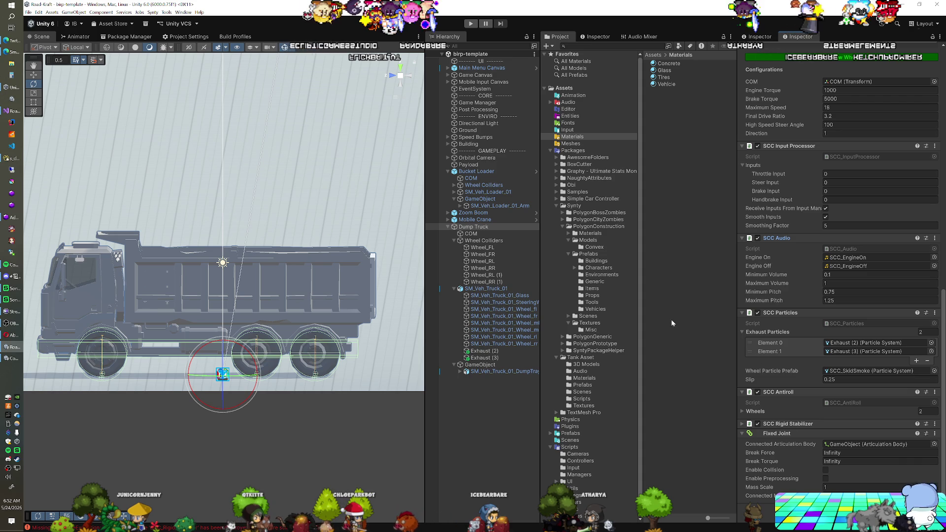
scroll(766, 315, up, 4)
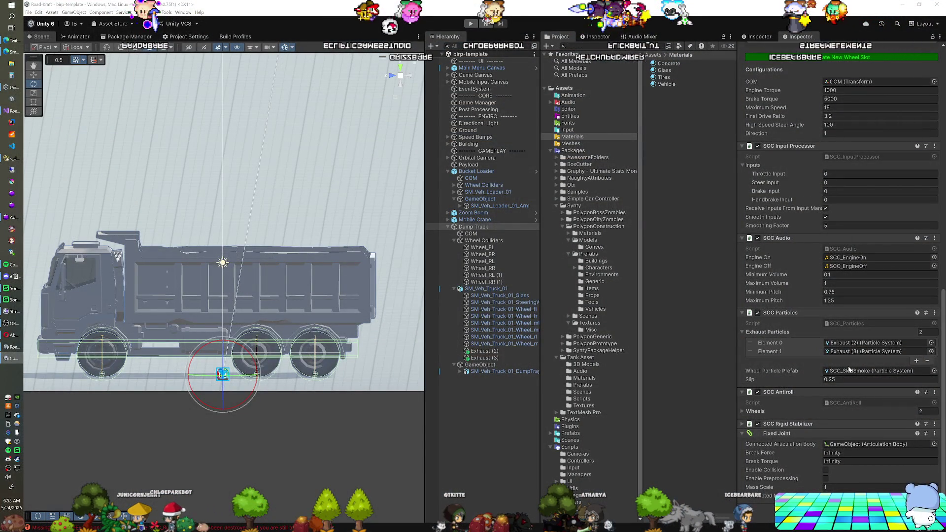
click(845, 371)
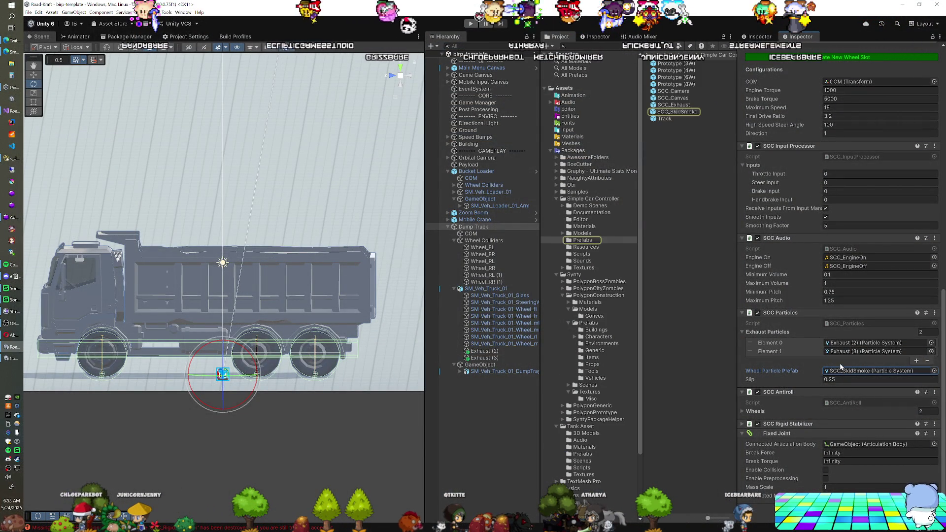
click(838, 344)
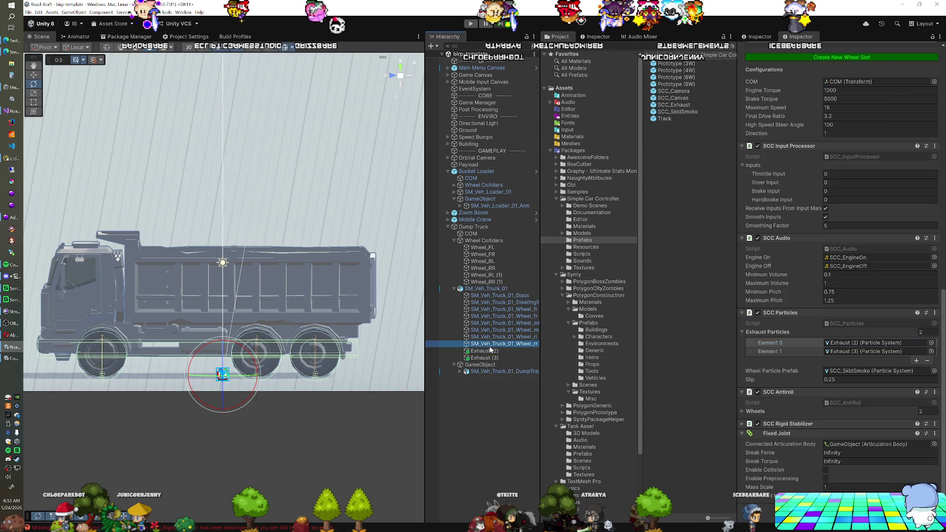
click(485, 351)
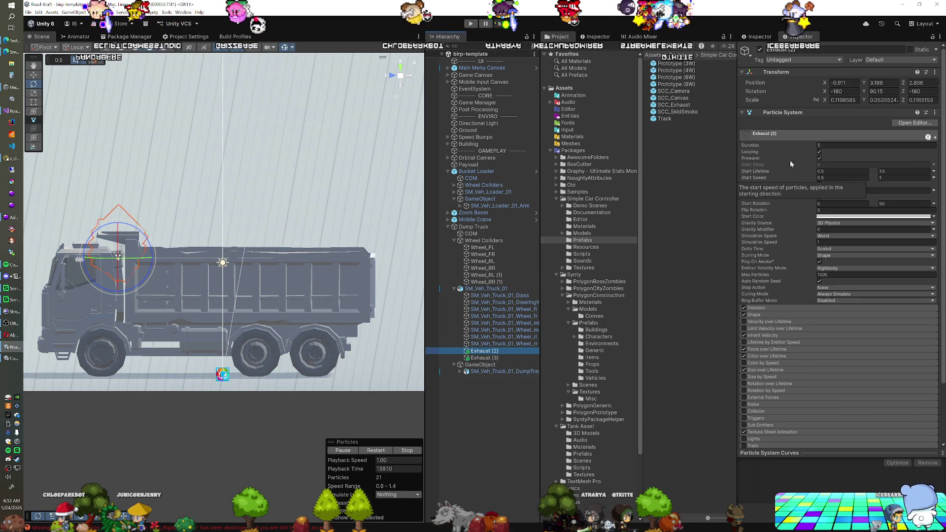
click(471, 24)
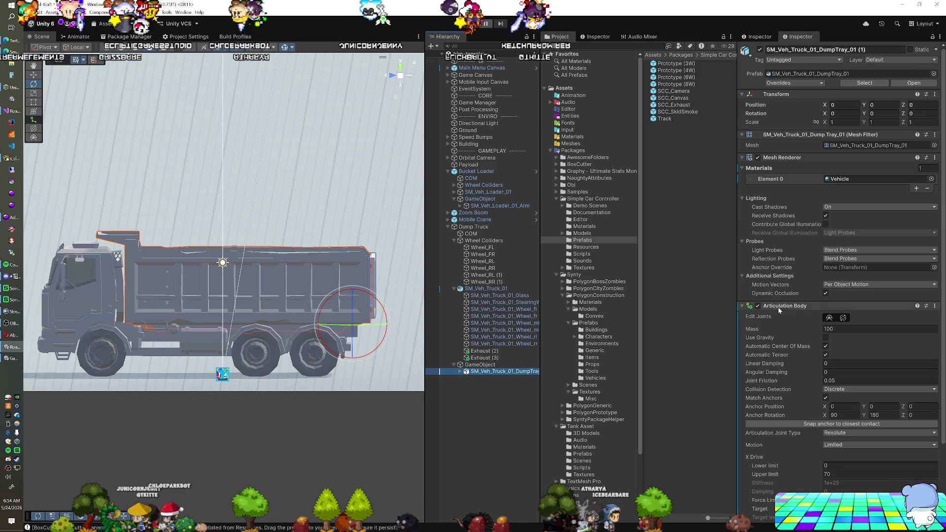
Step: Compare the tray parent's root Articulation Body with the tray's revolute joint, then select Dump Truck
scroll(779, 306, down, 3)
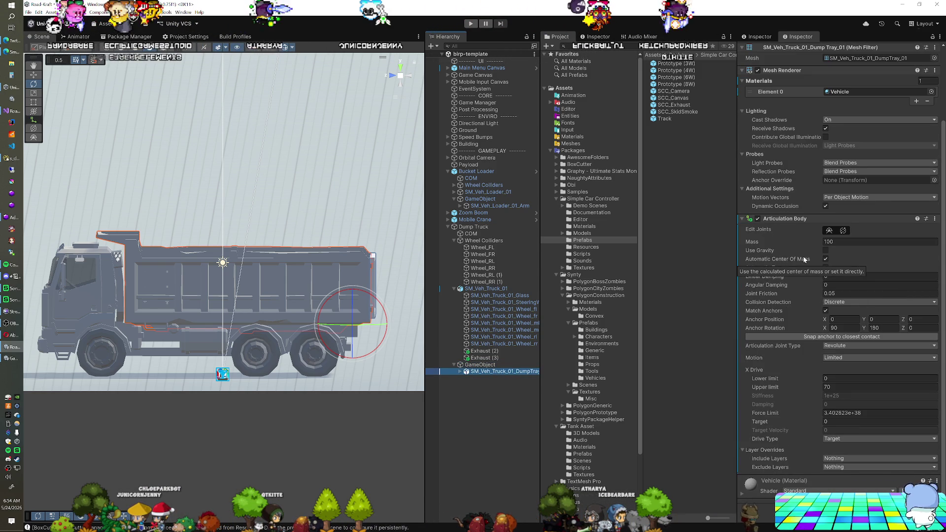
click(510, 368)
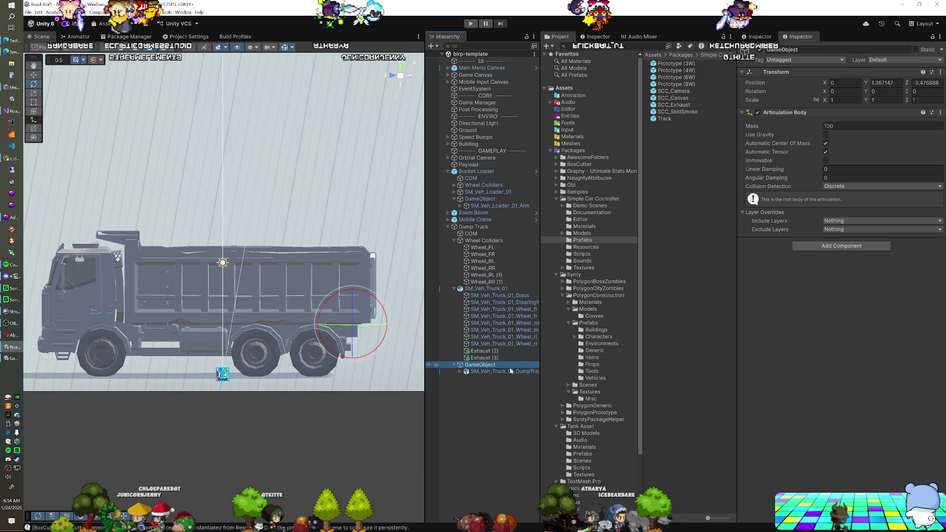
click(508, 372)
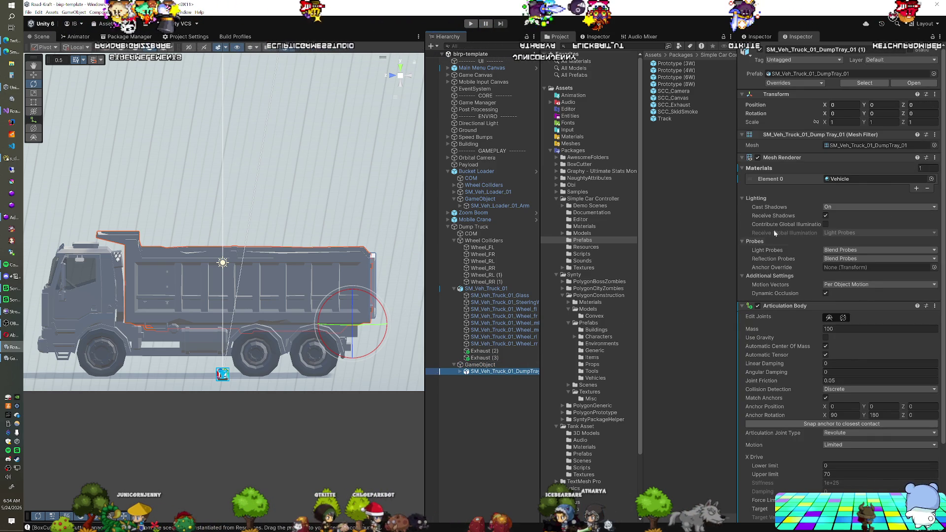
scroll(792, 216, down, 1)
scroll(792, 216, down, 3)
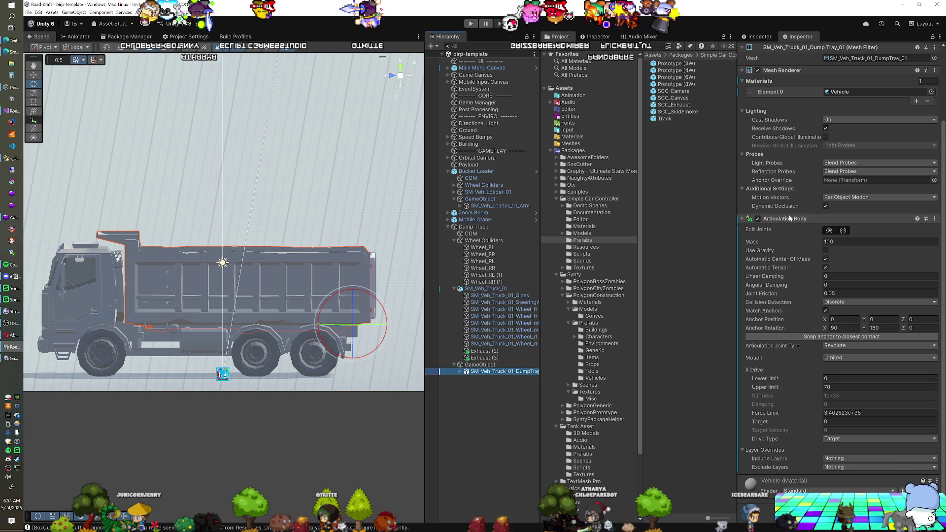
click(474, 227)
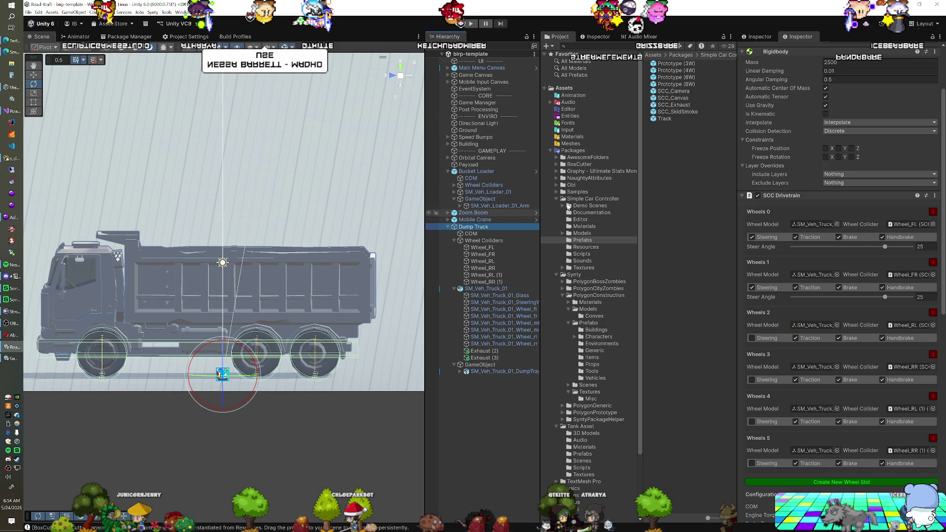
Step: Review the Dump Truck's drivetrain, audio and particle settings and expand SCC Rigid Stabilizer
scroll(827, 158, up, 4)
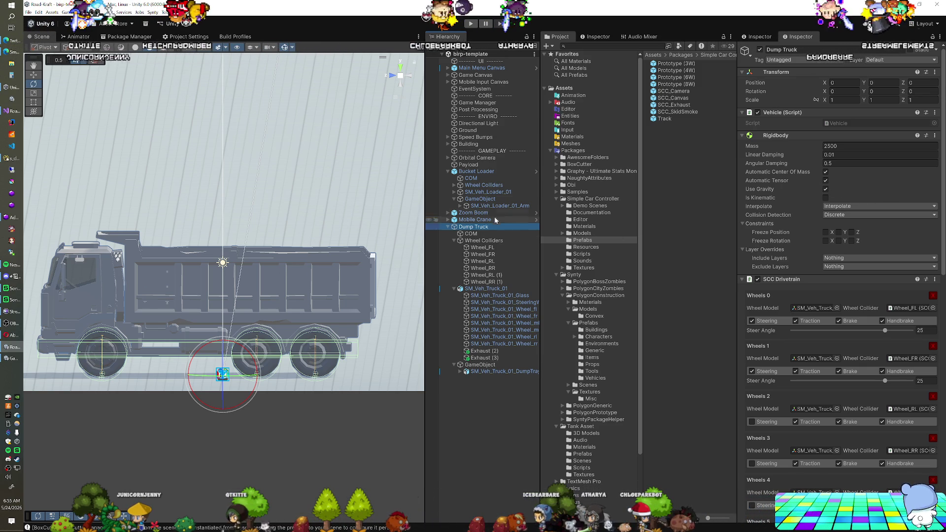
scroll(813, 198, down, 4)
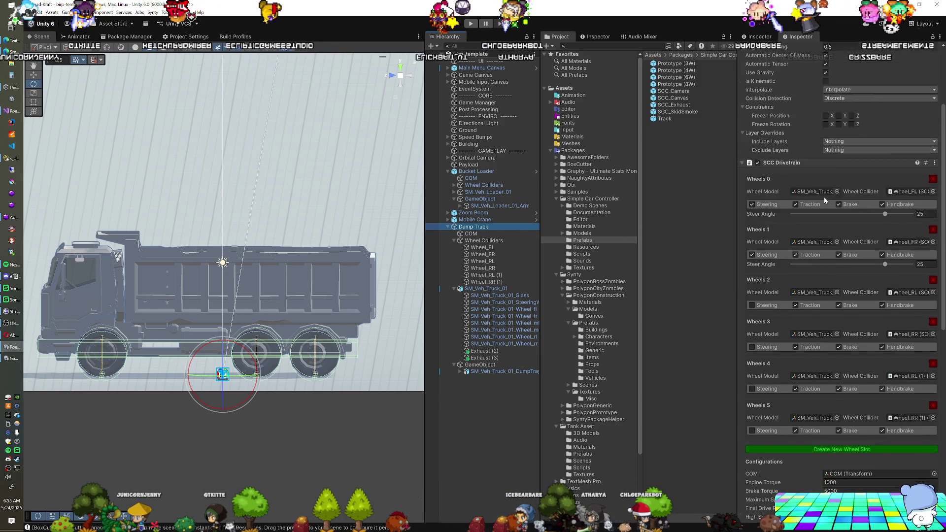
scroll(824, 196, down, 5)
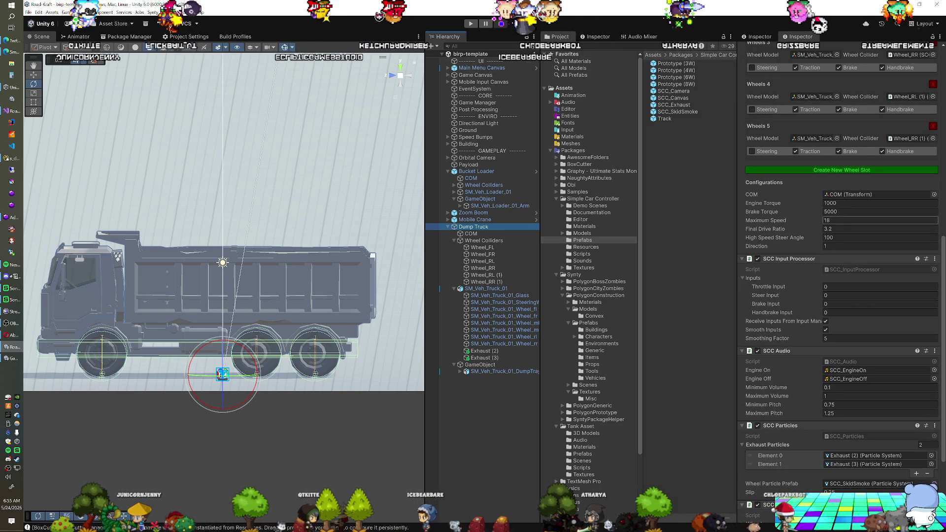
scroll(839, 226, down, 1)
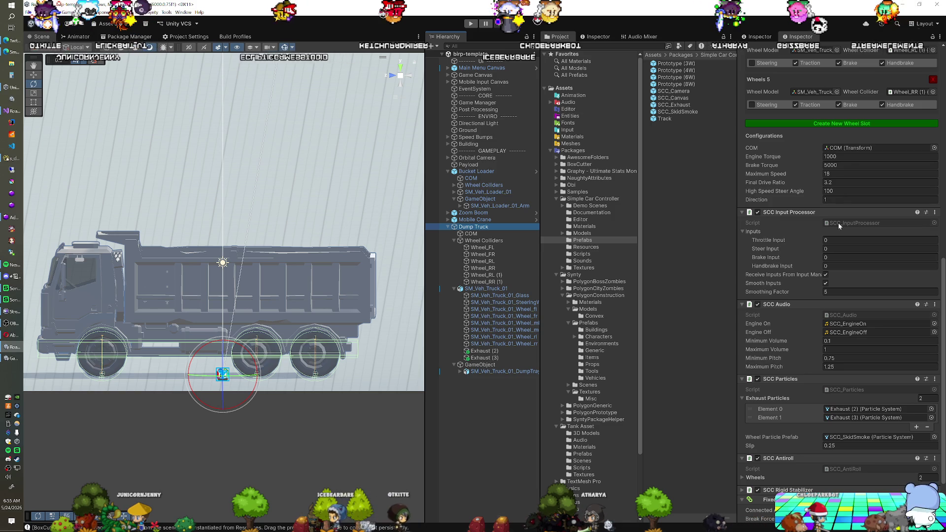
scroll(839, 226, down, 1)
scroll(839, 226, down, 1)
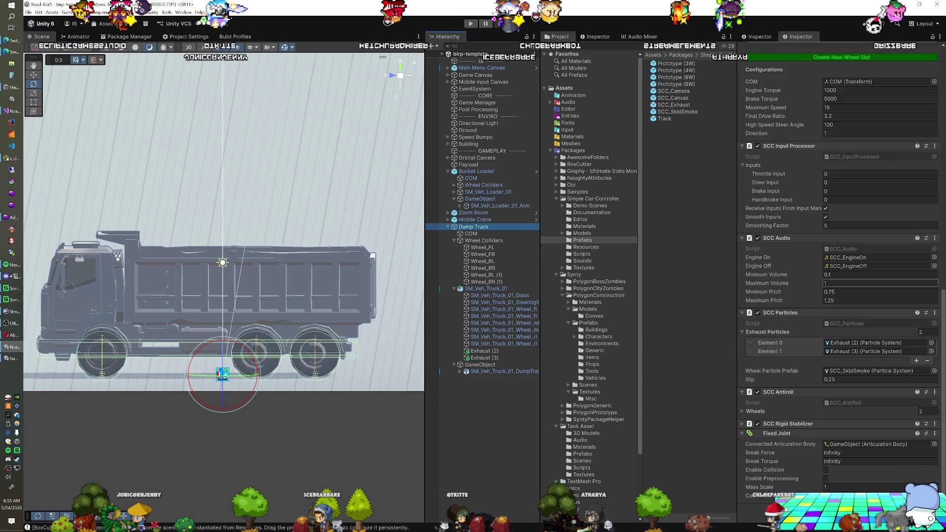
click(778, 424)
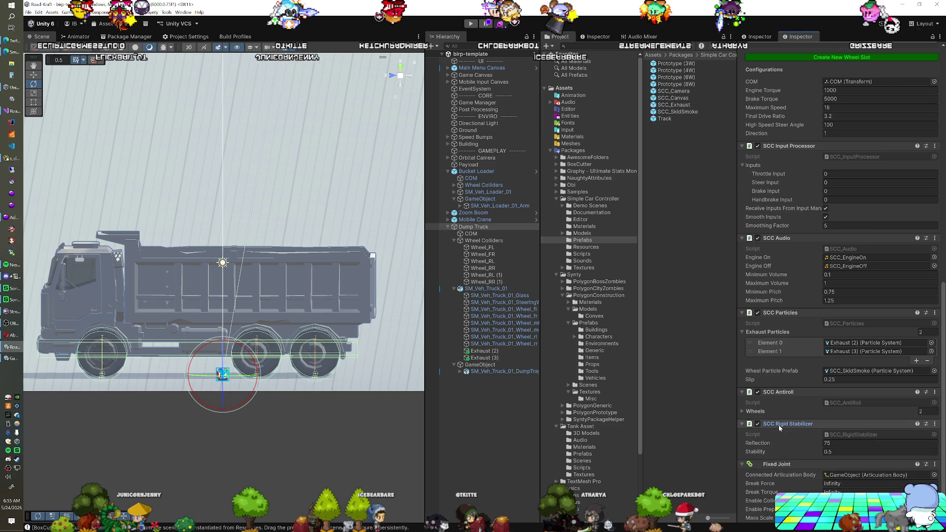
scroll(789, 407, down, 1)
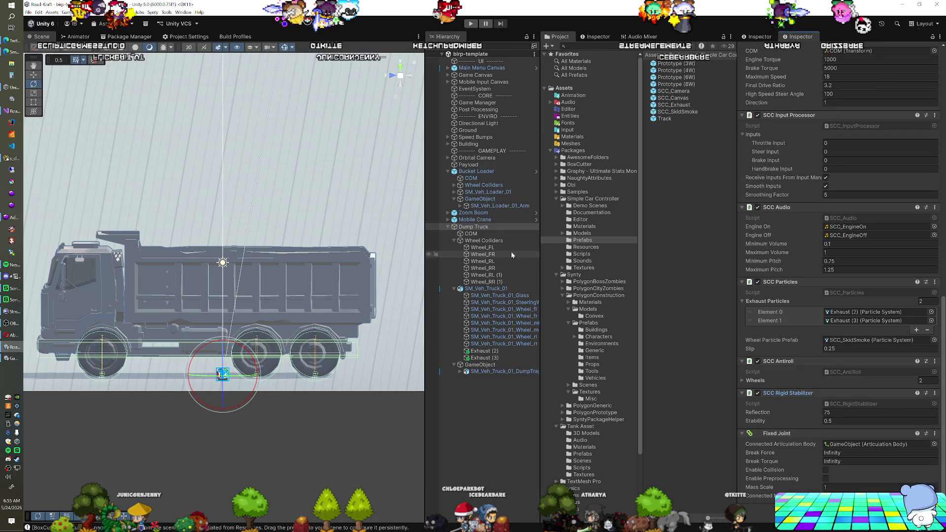
Step: Compare the Zoom Boom and Mobile Crane exhaust setups, then play-test the Dump Truck
click(492, 213)
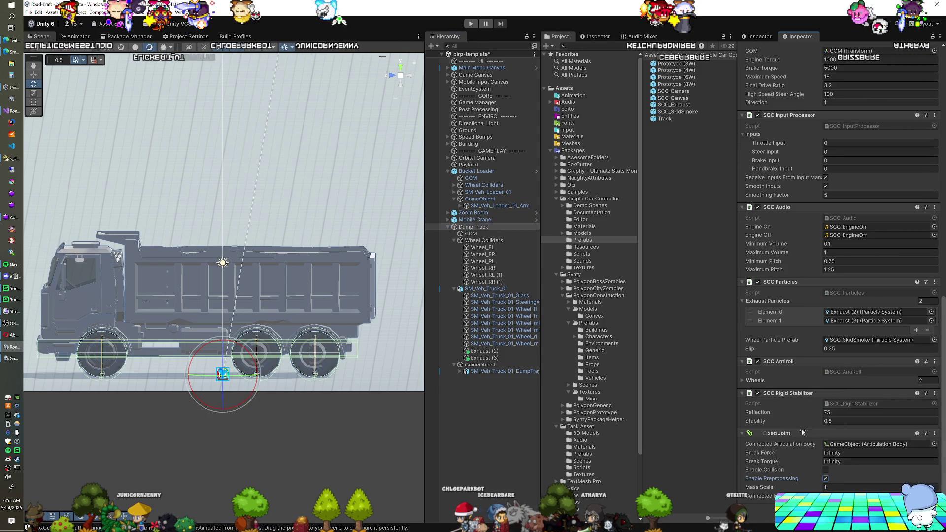
click(480, 220)
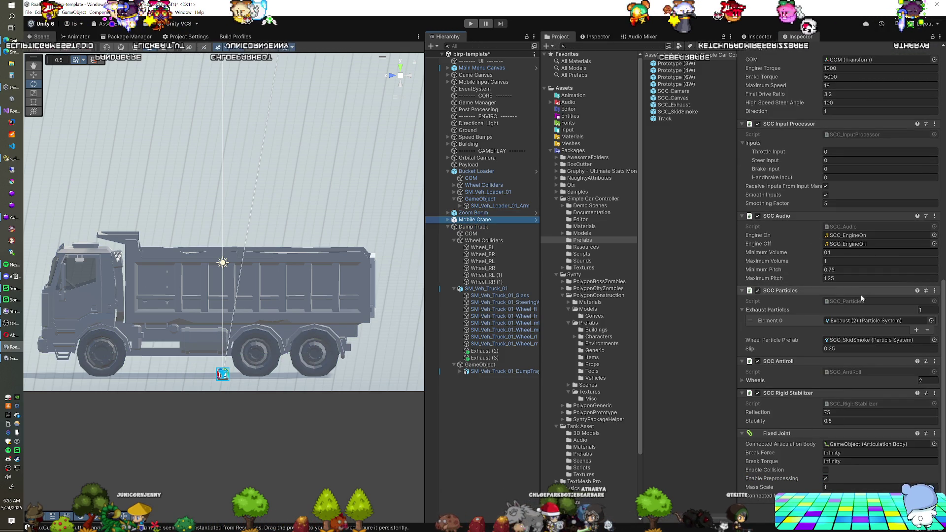
click(491, 227)
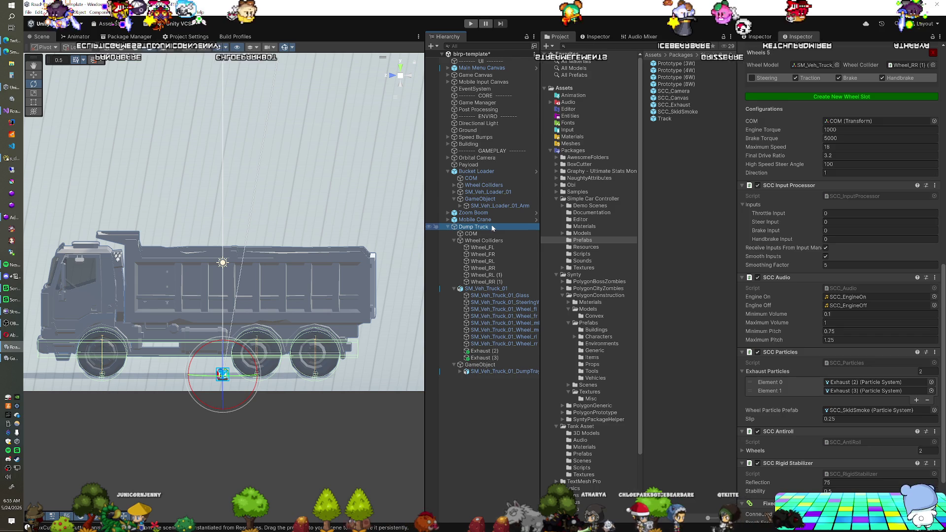
key(ctrl+p)
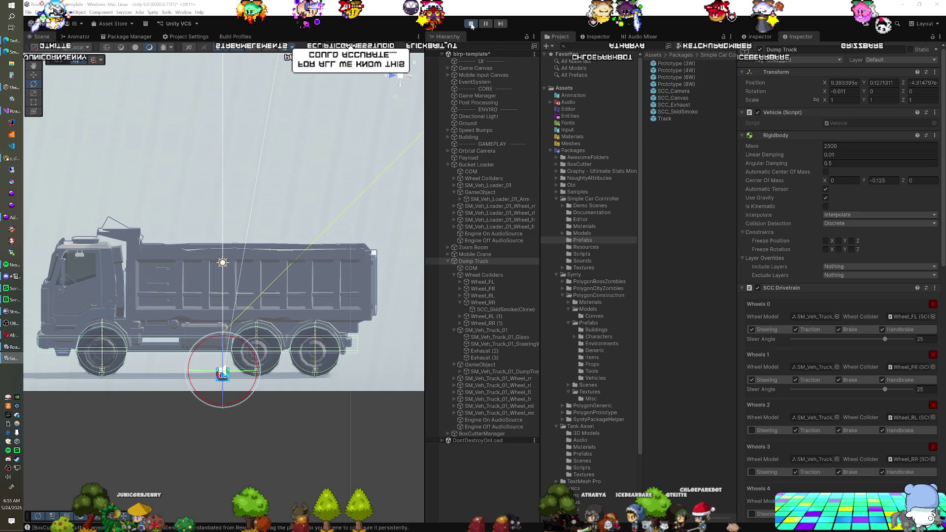
Step: Stop play mode and raise the dump tray's articulation root along Y
click(472, 24)
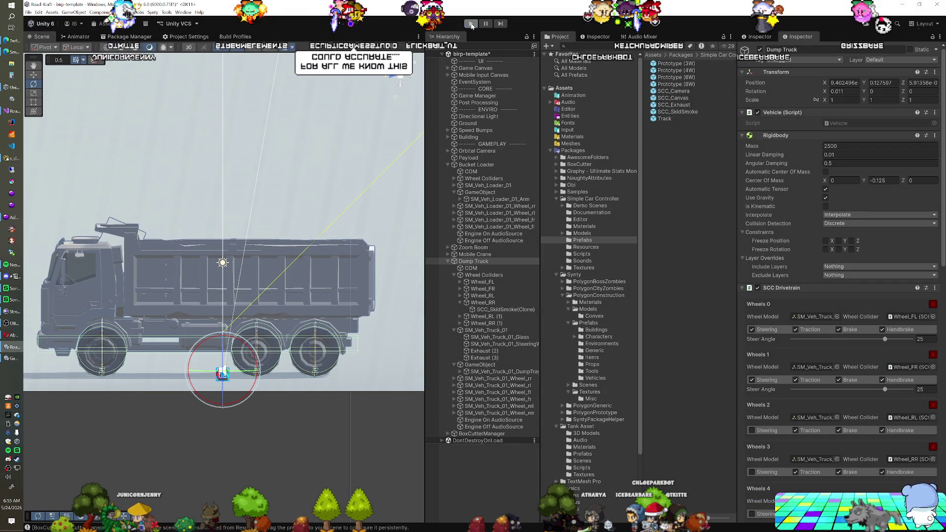
click(470, 365)
key(w)
drag(353, 294, 354, 260)
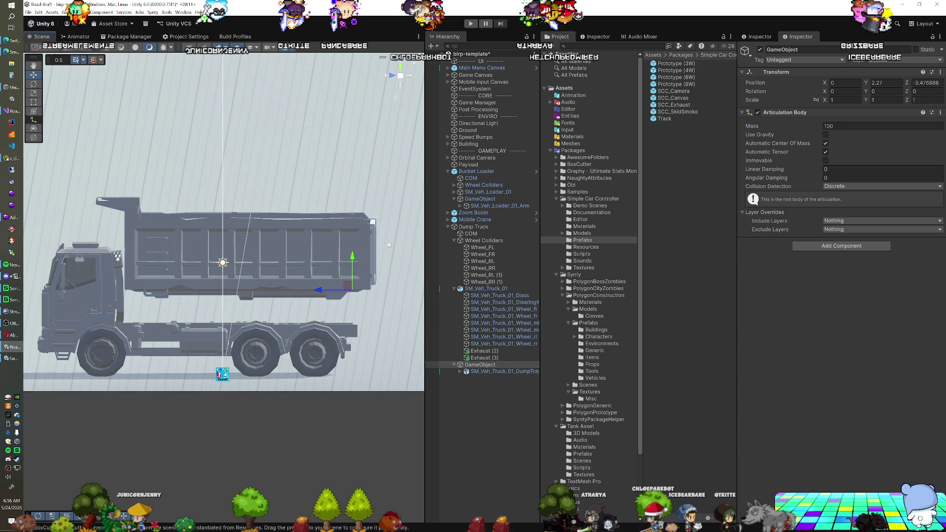
Step: Play-test the truck with the raised tray, then leave Play mode
click(468, 23)
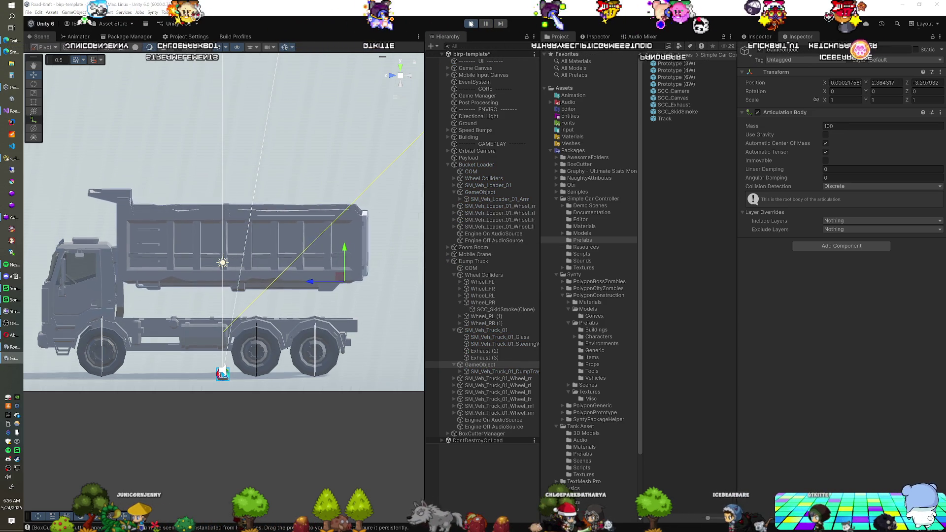
click(471, 24)
key(ctrl+p)
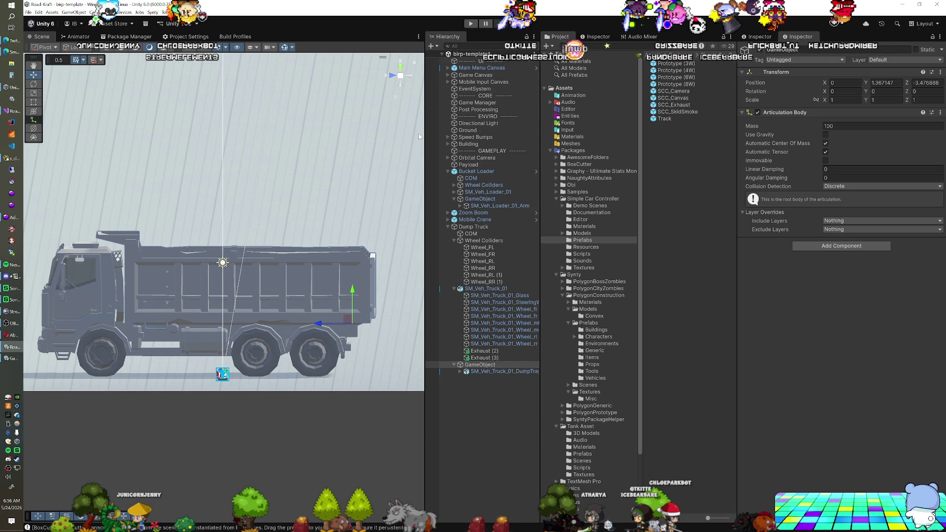
Step: Inspect the truck body collider, a wheel, Wheel_RR (1), Wheel Colliders, COM, then Dump Truck
click(486, 289)
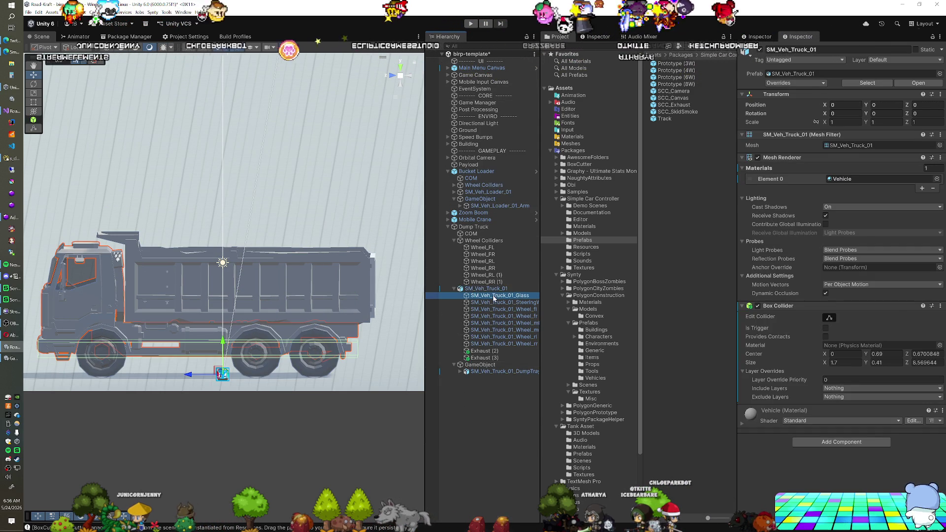
click(495, 317)
key(Down)
key(Down)
key(Down)
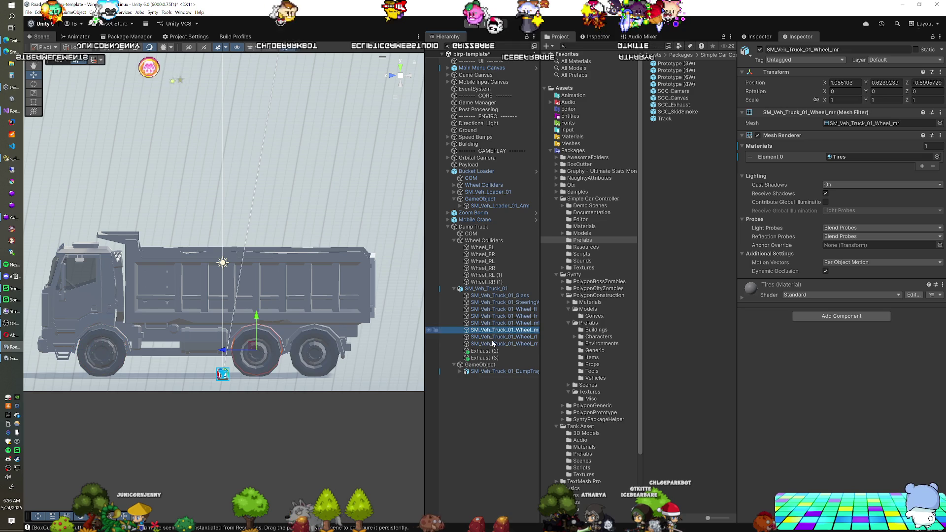
click(491, 283)
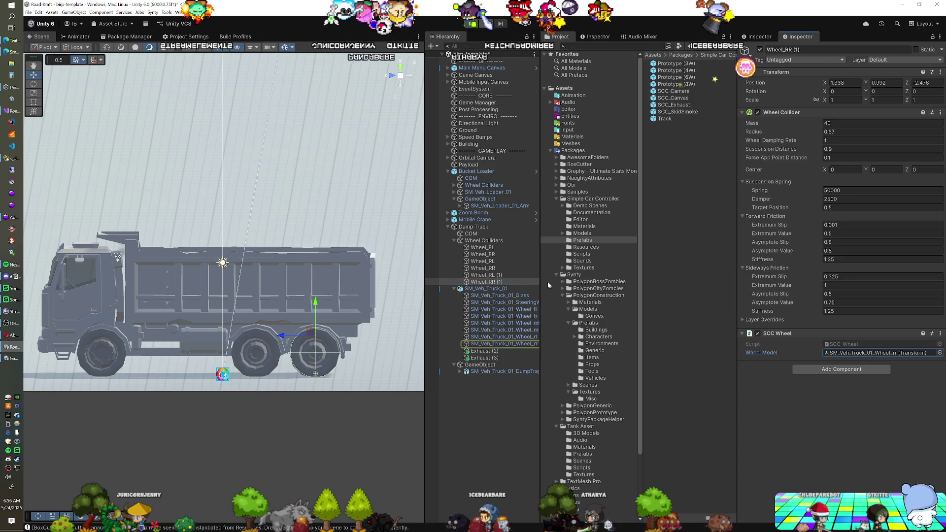
click(483, 242)
click(471, 234)
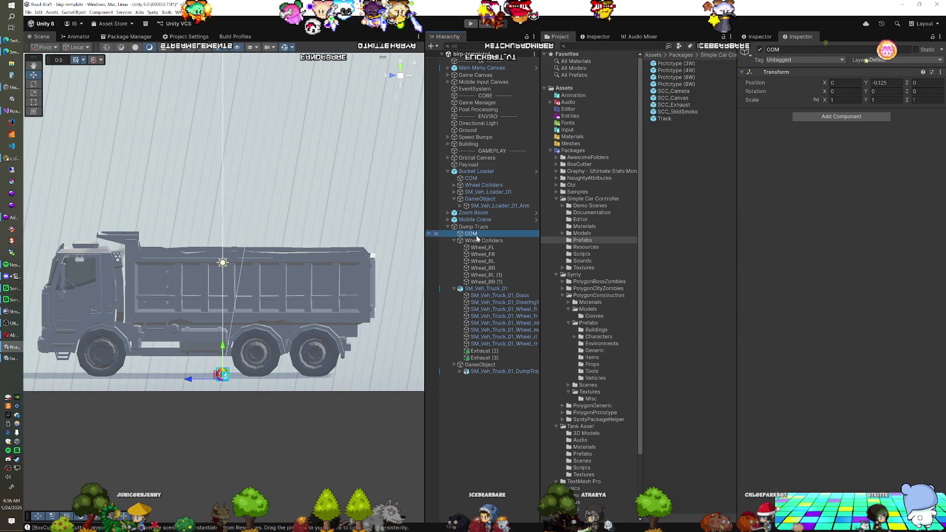
click(476, 228)
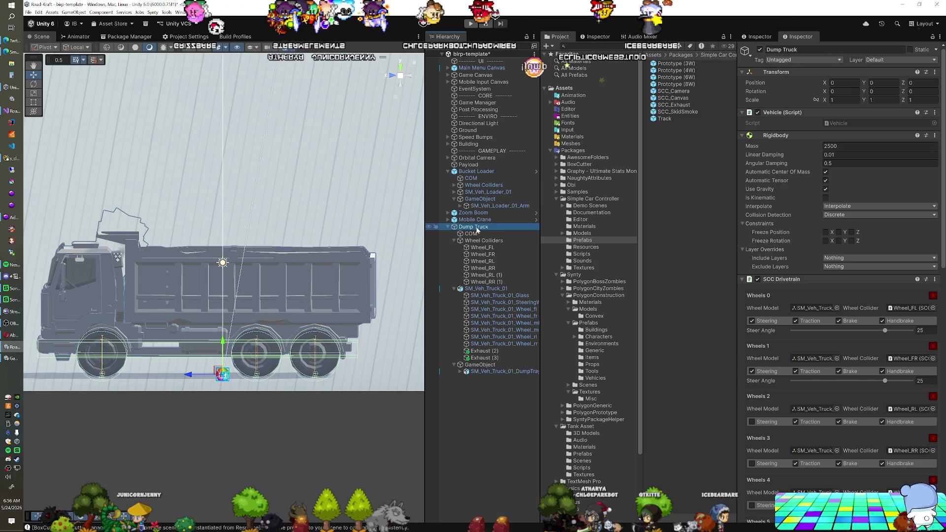
Step: Inspect the Mobile Crane, the loader body and its arm's articulation joint and root, then Dump Truck
click(481, 220)
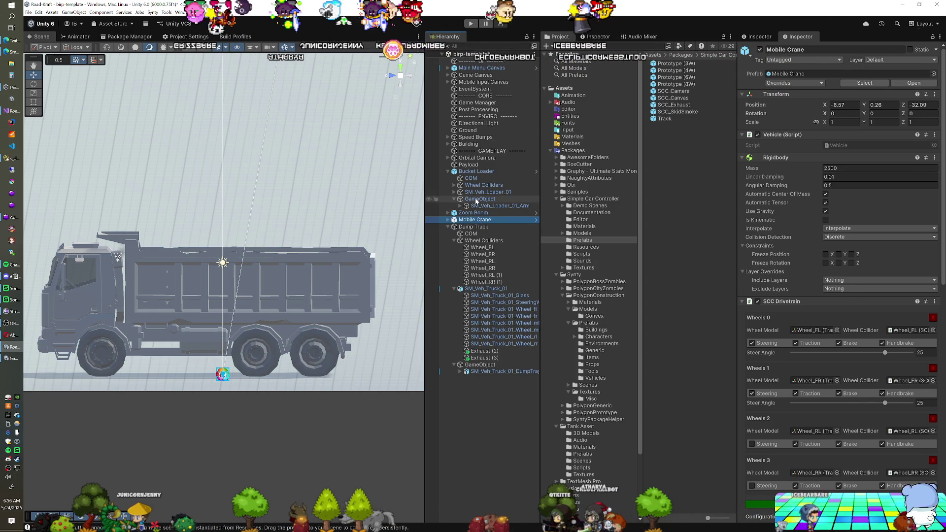
click(476, 193)
click(475, 206)
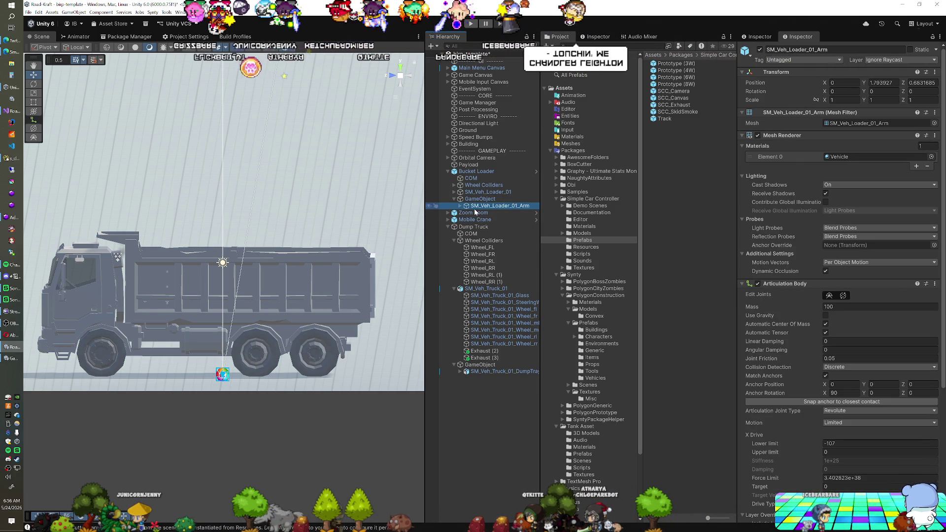
click(480, 199)
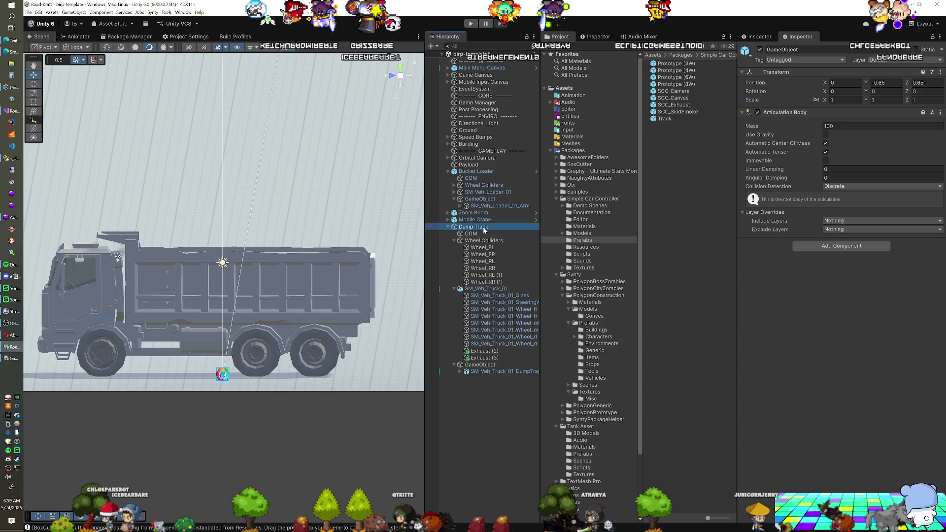
click(484, 228)
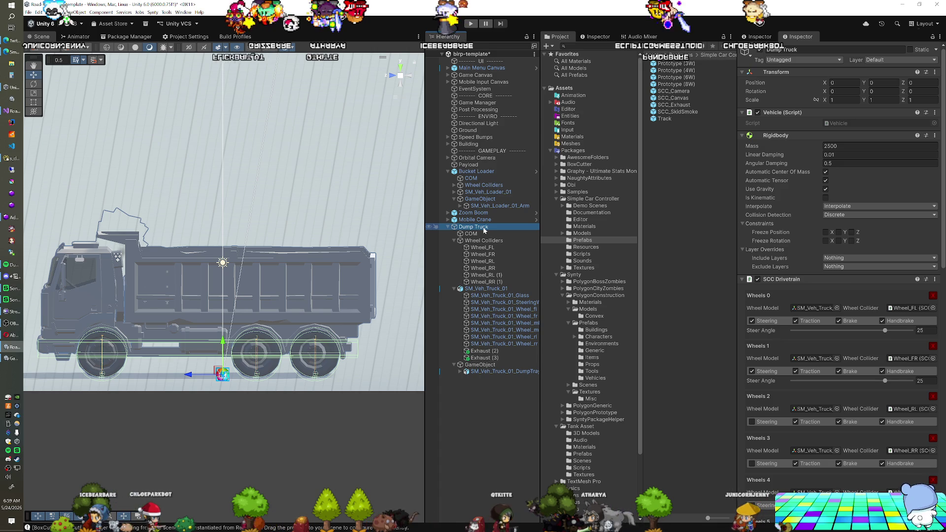
scroll(787, 229, down, 3)
scroll(787, 230, down, 4)
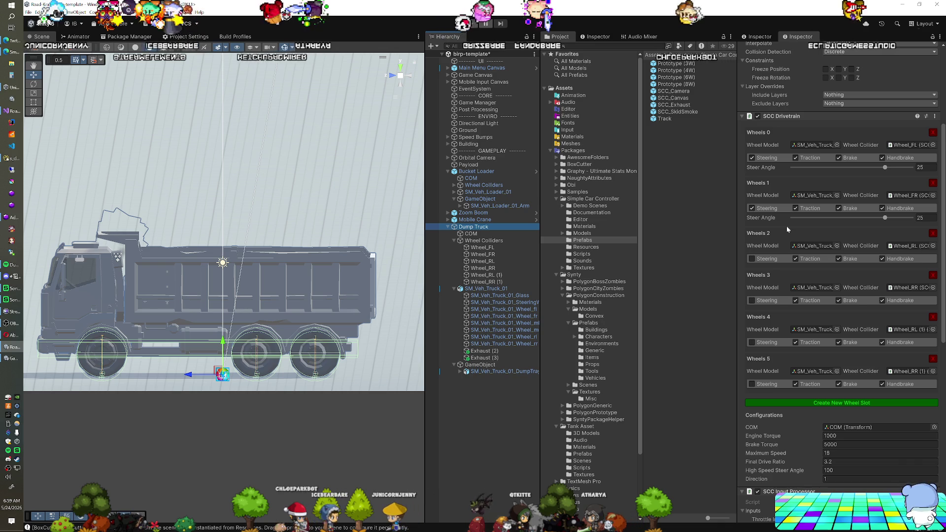
scroll(787, 229, down, 5)
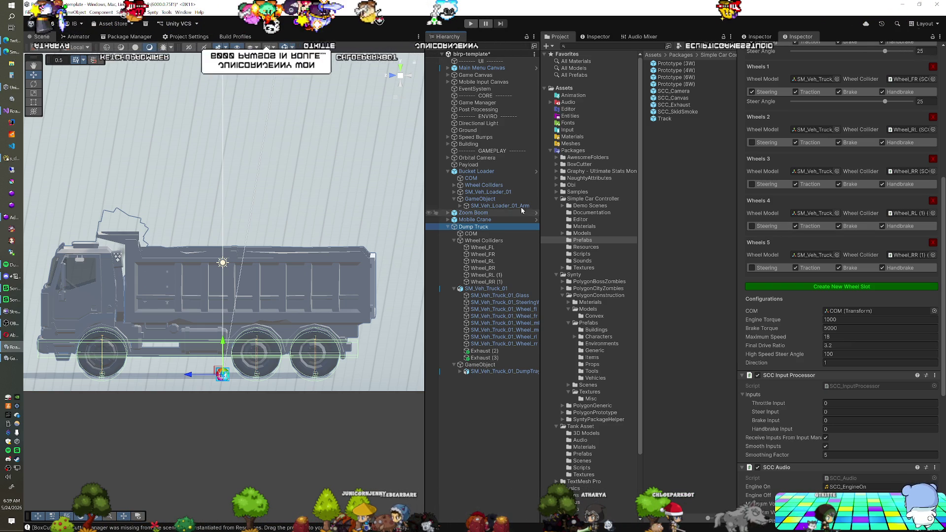
click(502, 202)
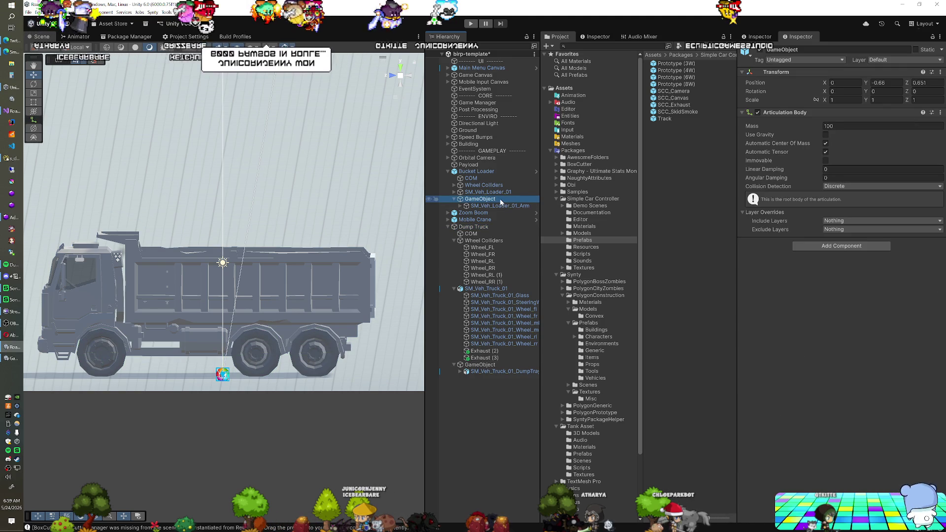
Step: Compare the Dump Truck's tray pivot position with the Bucket Loader's pivot object
click(489, 366)
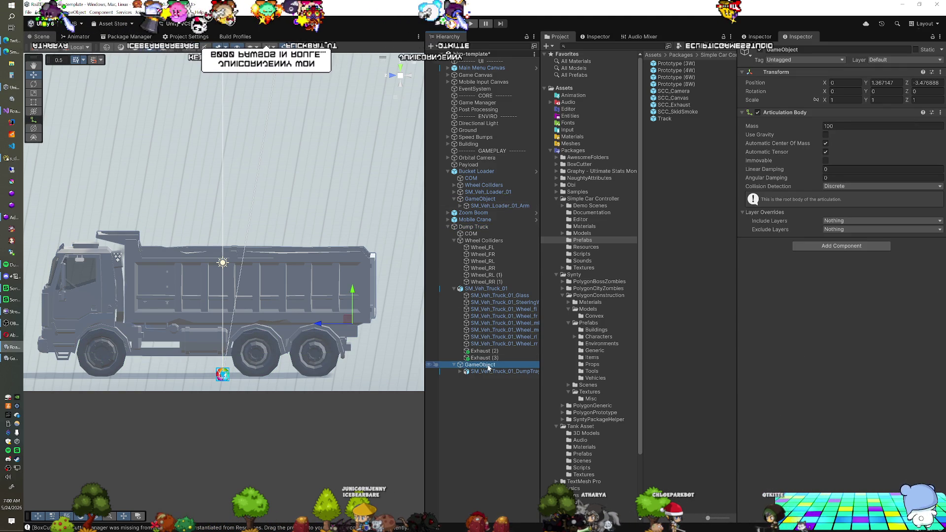
click(482, 200)
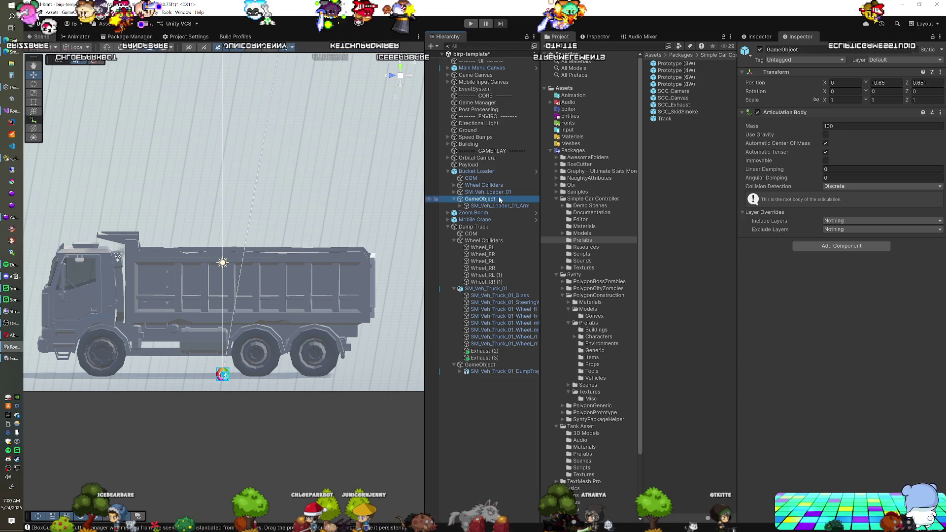
click(492, 367)
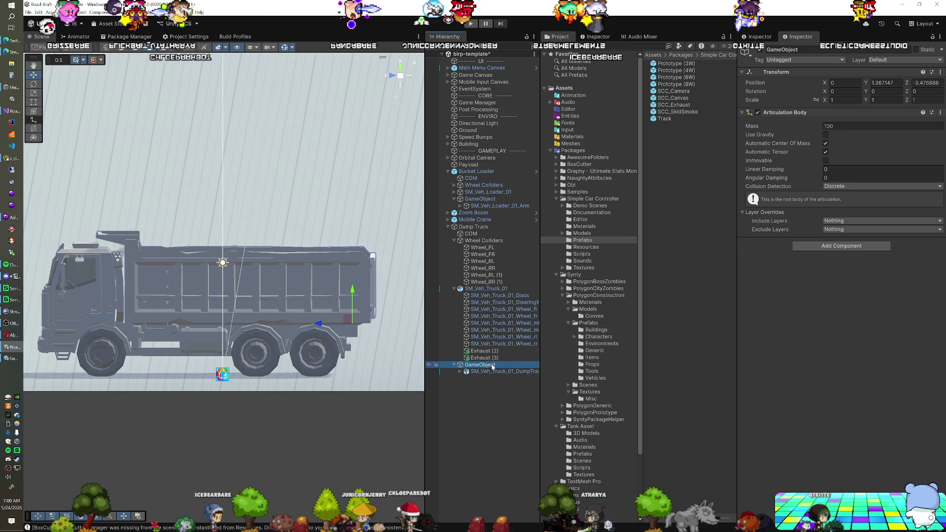
click(482, 200)
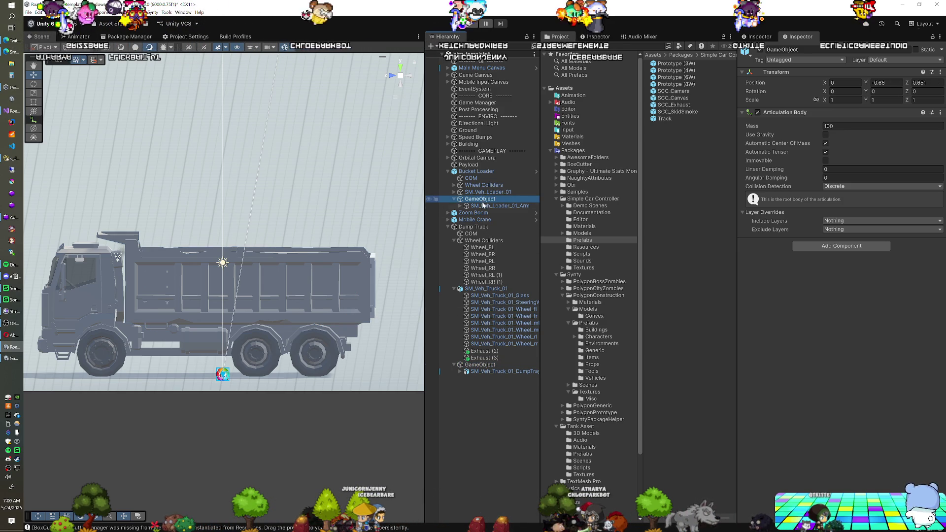
click(469, 366)
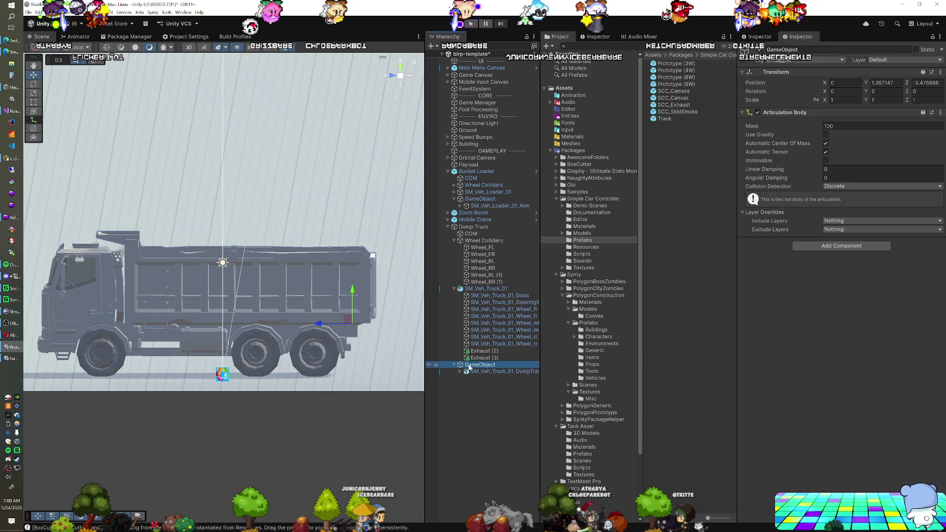
click(476, 199)
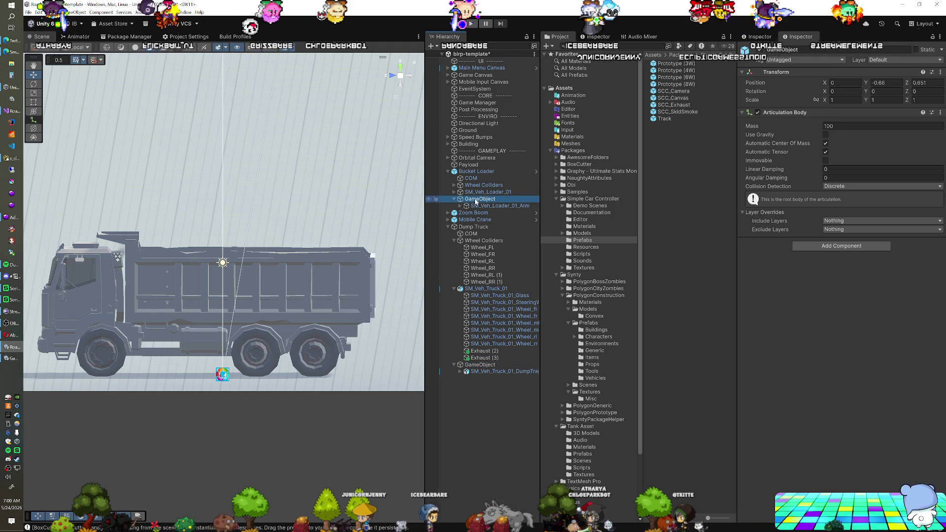
click(479, 367)
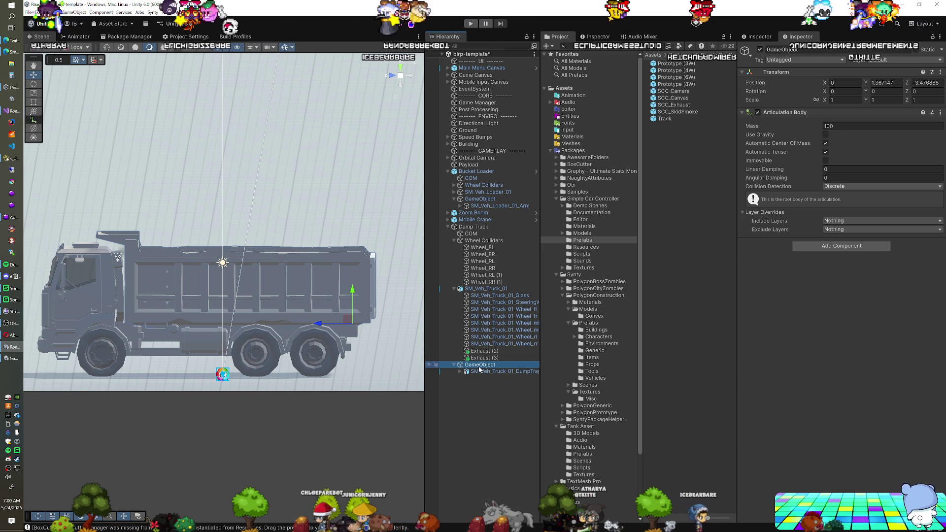
Step: Set the truck tray pivot's Position Y and Z to 0, then run a brief play test
click(474, 200)
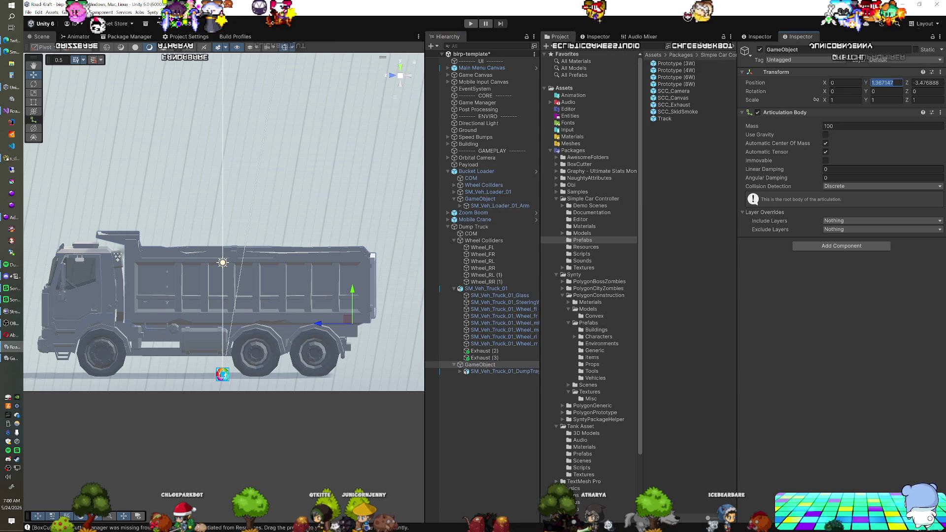
text(0)
key(Tab)
text(0)
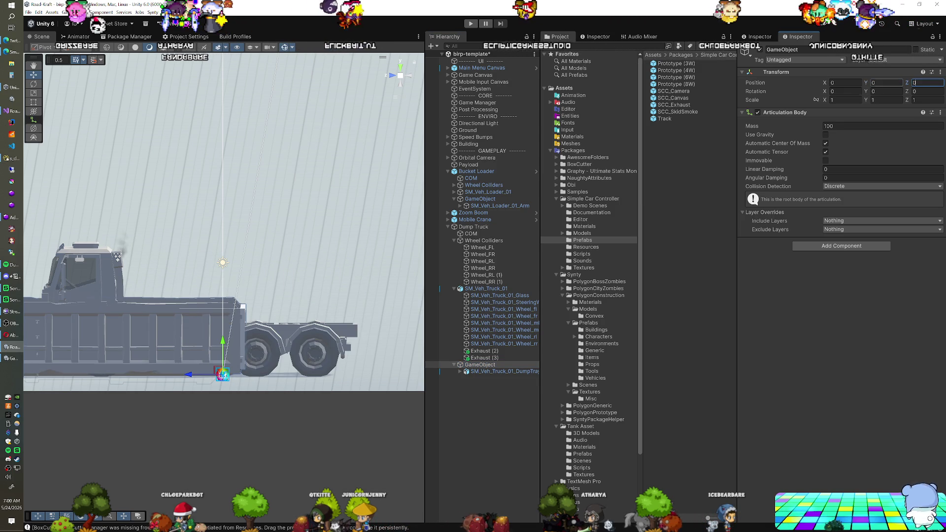
click(471, 24)
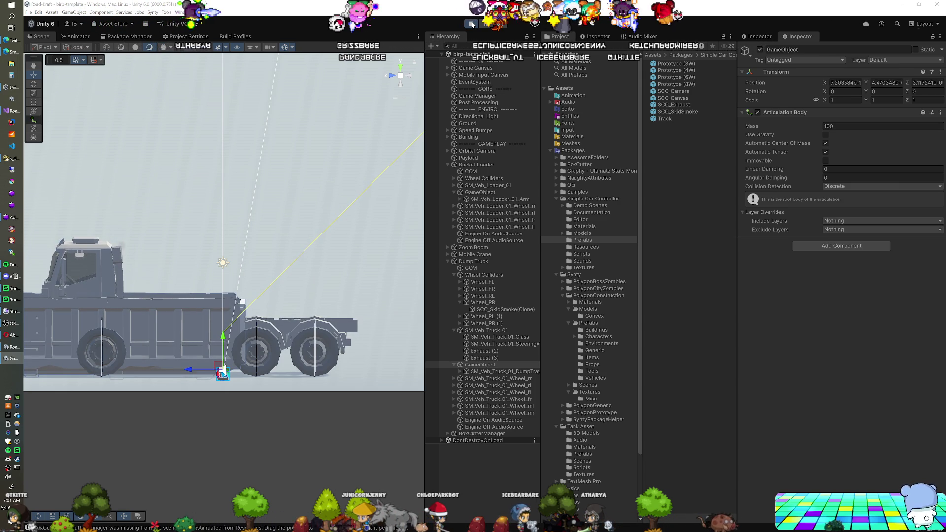
click(471, 24)
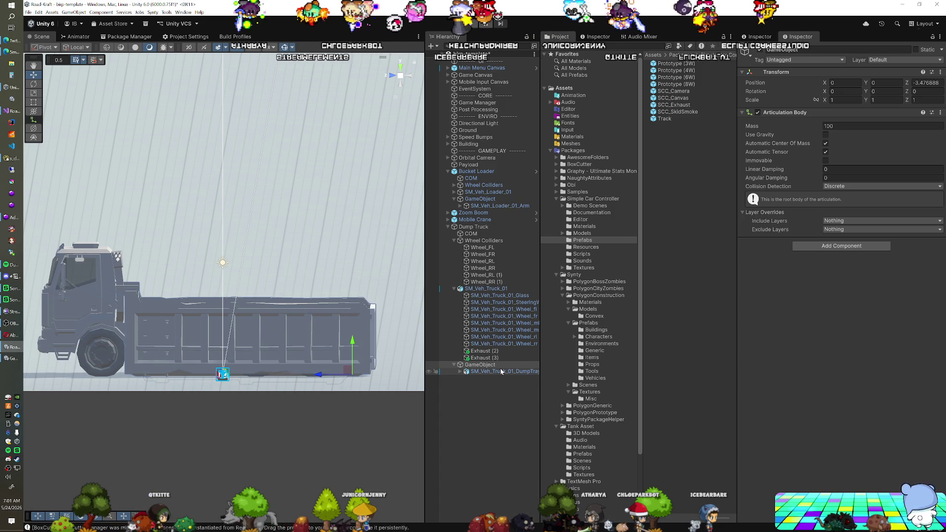
Step: Undo the zeroing, copy the pivot's Transform component, then set its Position Y and Z to 0
key(ctrl+z)
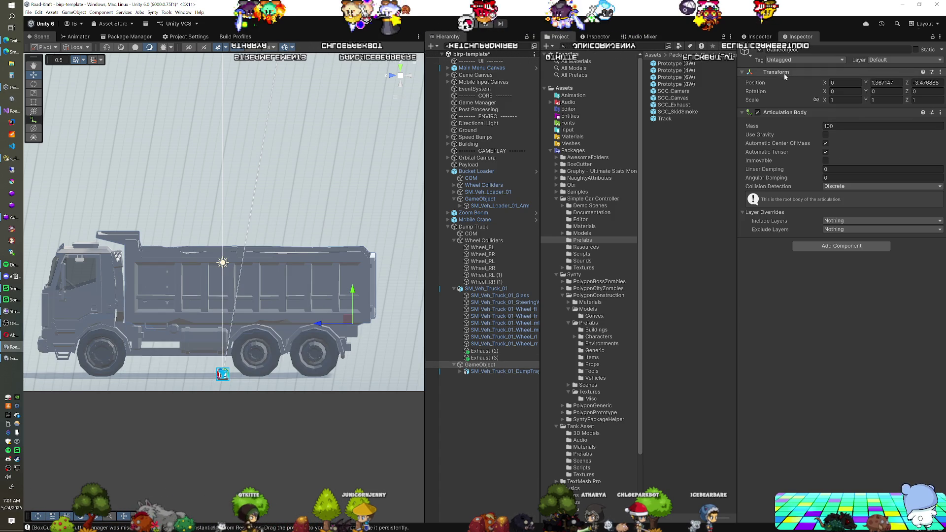
right_click(779, 73)
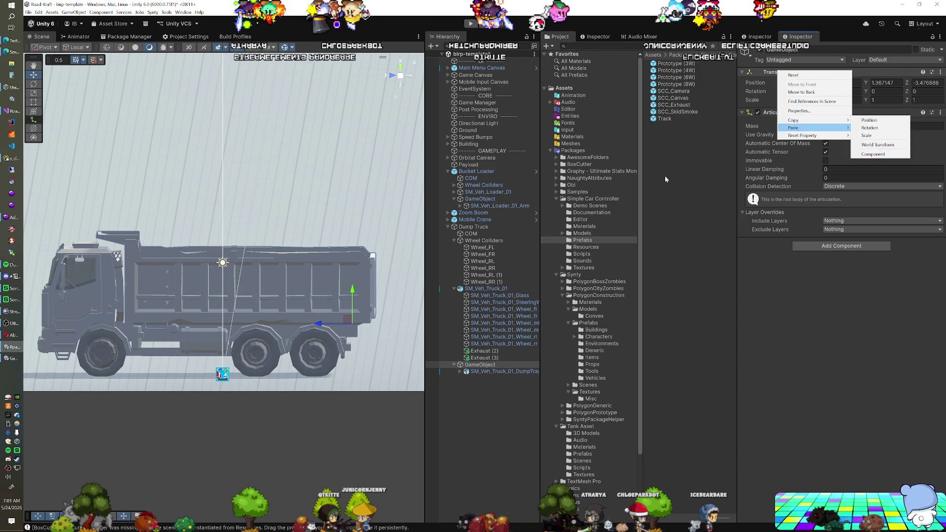
mouse_move(816, 124)
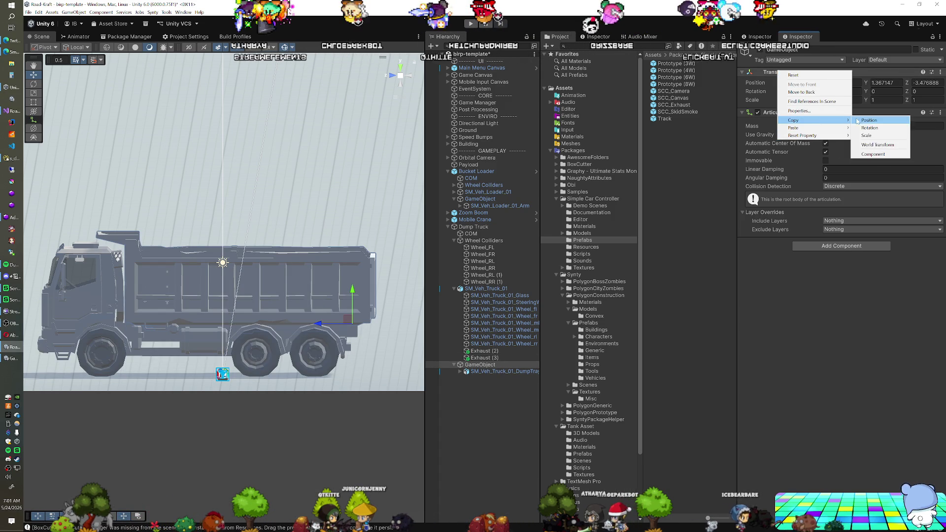
click(859, 156)
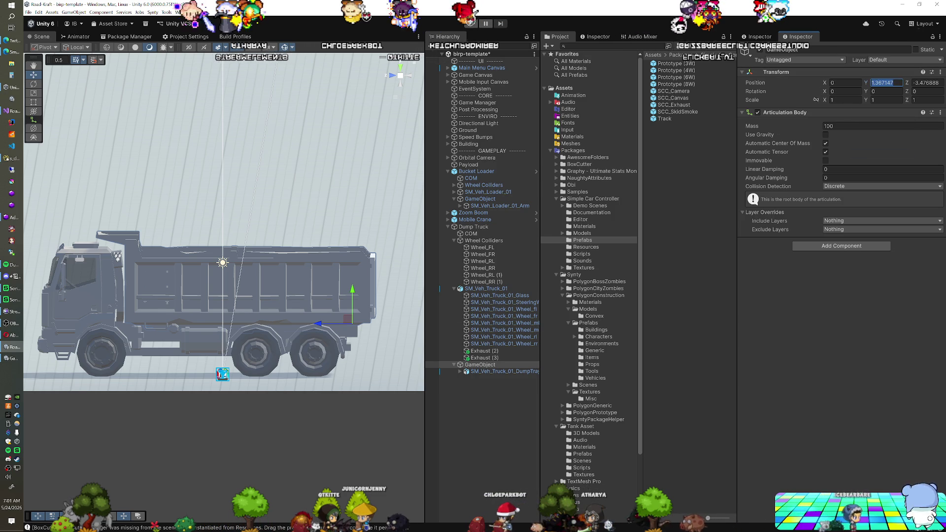
text(0)
key(Tab)
text(0)
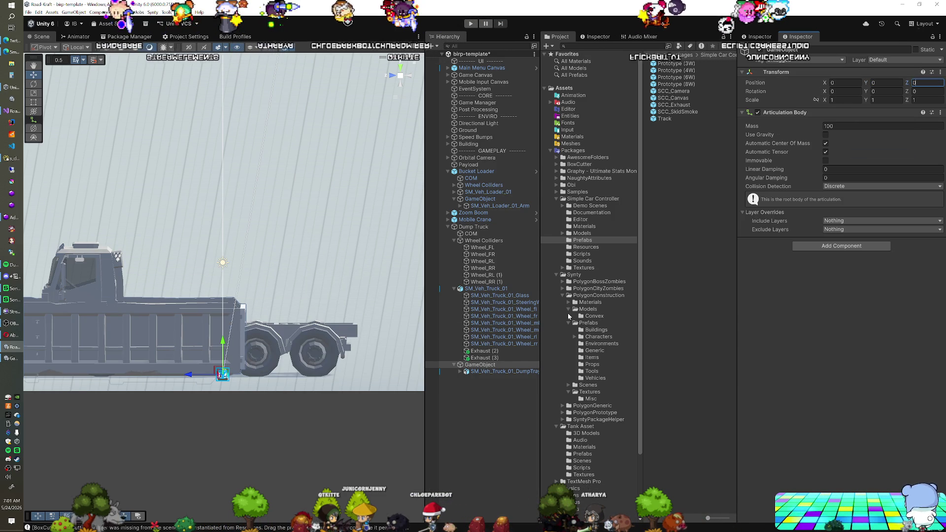
Step: Paste the copied transform values onto SM_Veh_Truck_01_DumpTray (Y 1.367147, Z -3.476888)
click(503, 371)
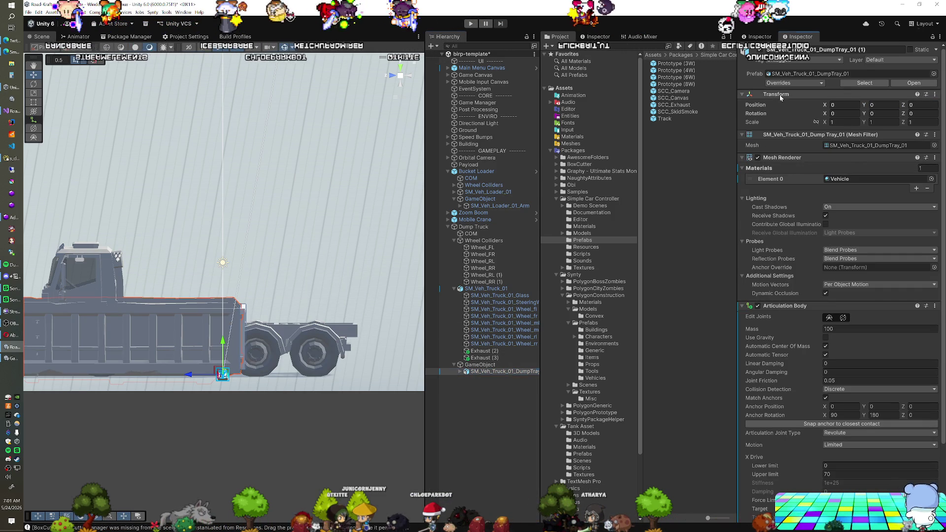
right_click(779, 95)
mouse_move(818, 148)
click(878, 194)
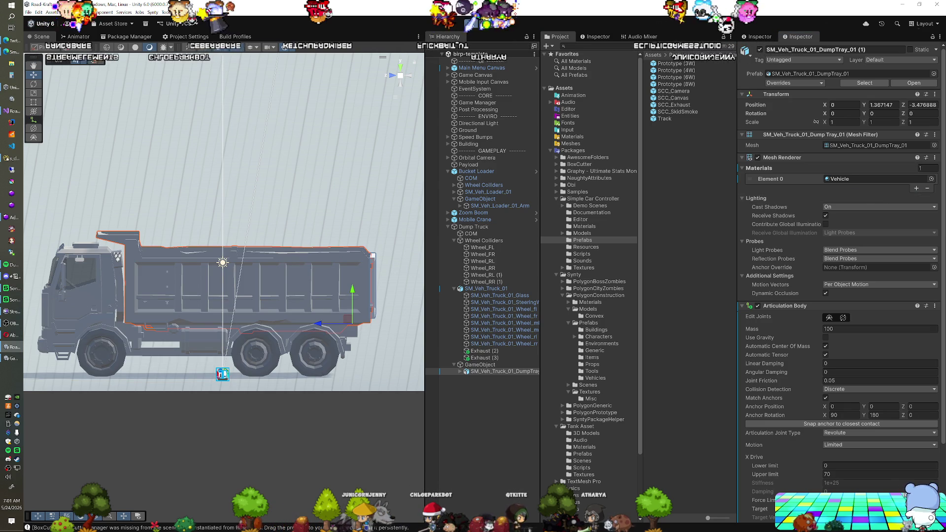
key(ctrl+p)
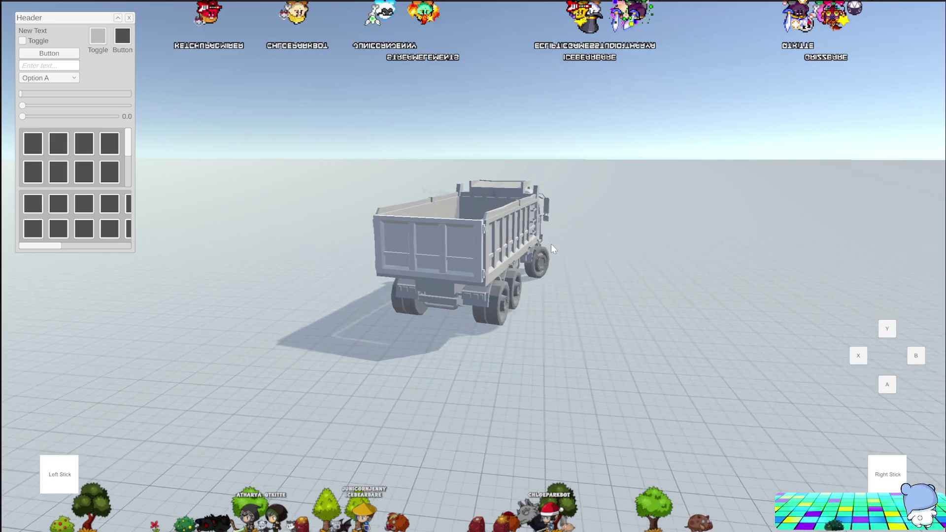
Step: Switch camera views while test-driving the dump truck over the speed bumps
key(c)
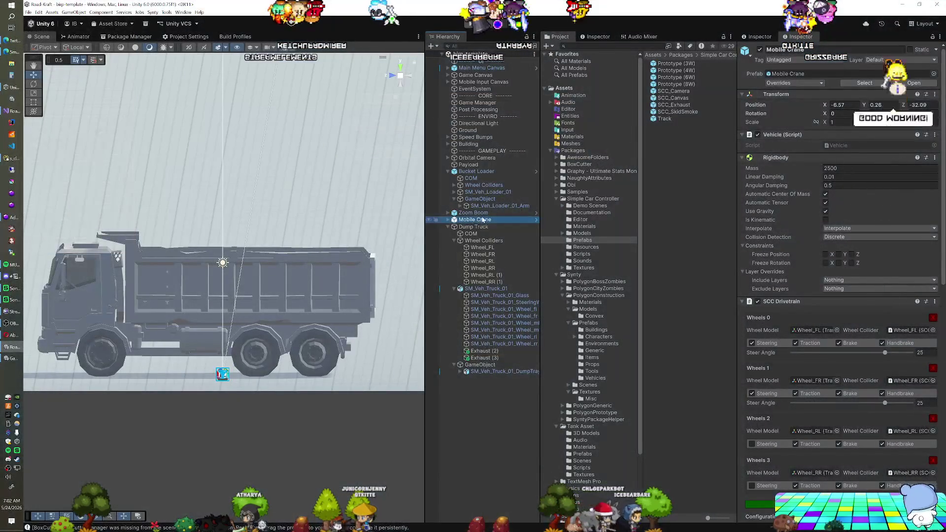
click(802, 331)
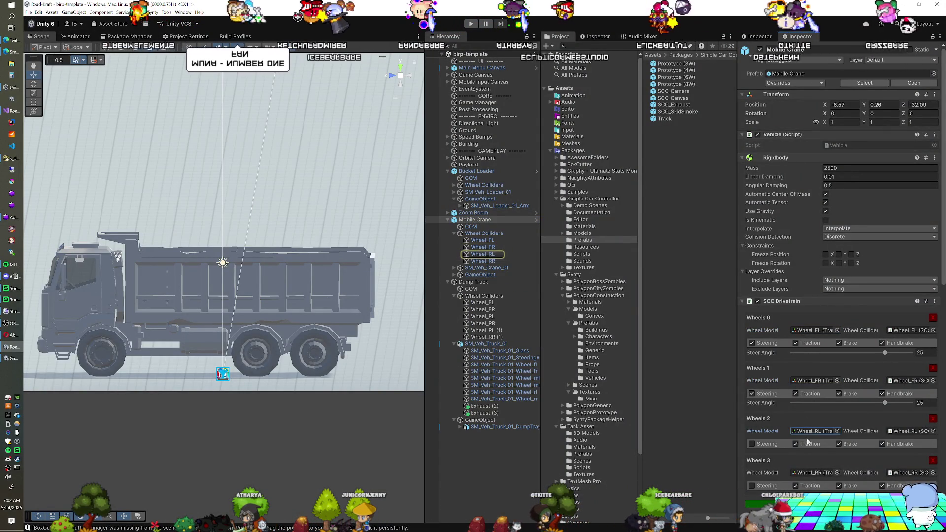
click(816, 473)
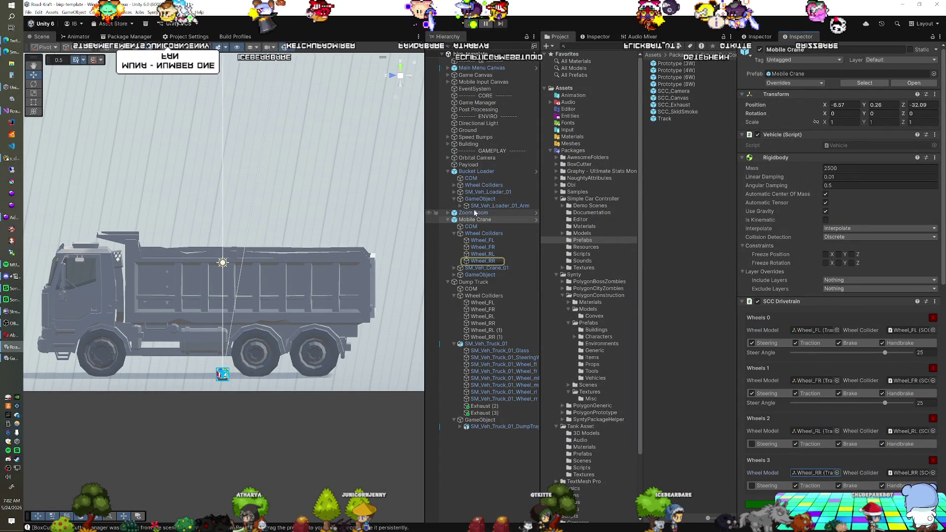
click(475, 213)
click(812, 333)
click(807, 383)
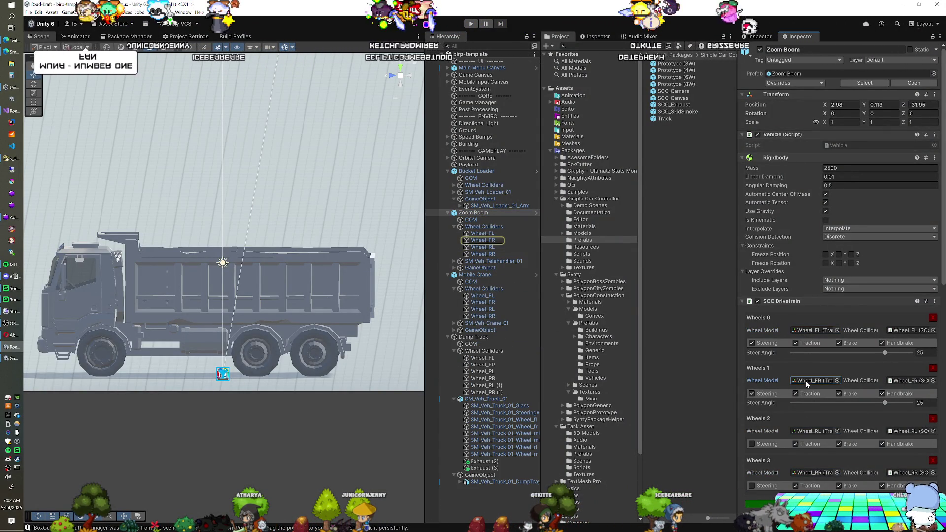
click(483, 172)
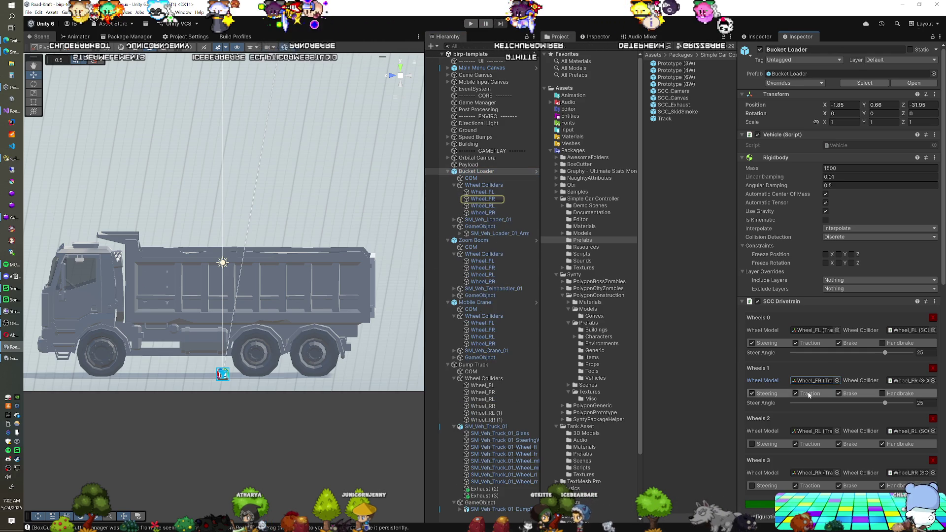
click(475, 302)
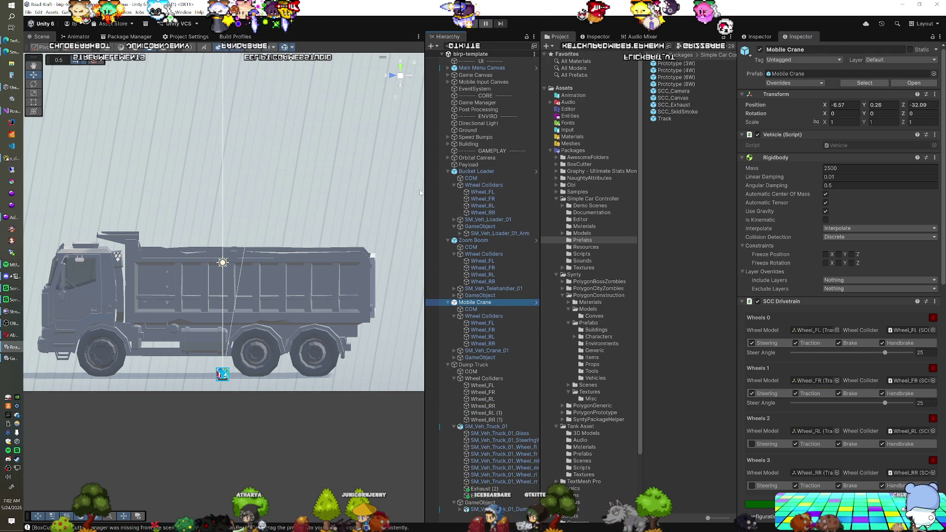
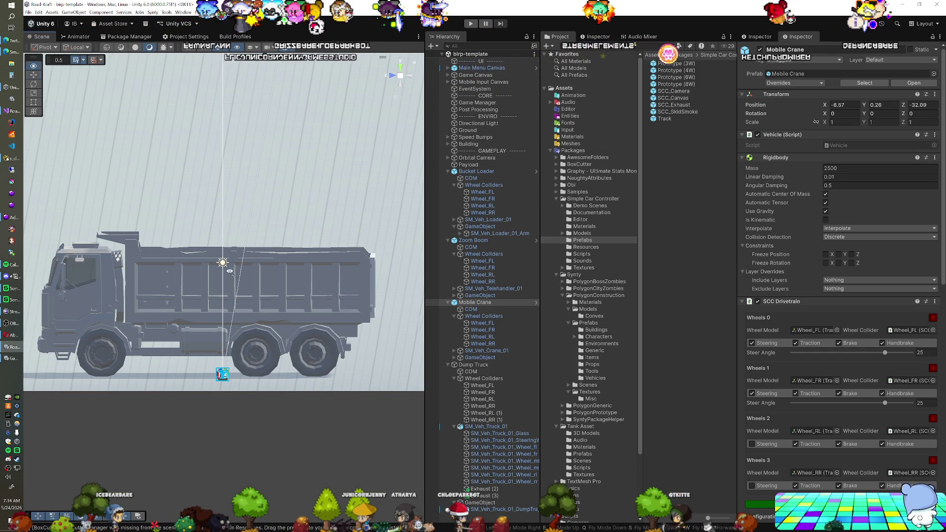
Step: Drag Dump Truck from the Hierarchy into Assets/Prefabs to create a Dump Truck prefab
right_click(166, 290)
drag(166, 290, 154, 324)
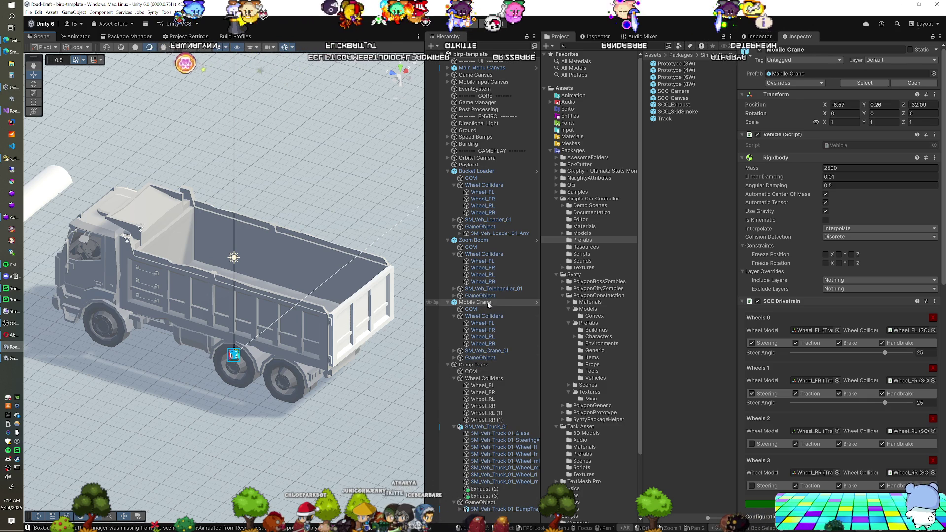
click(467, 365)
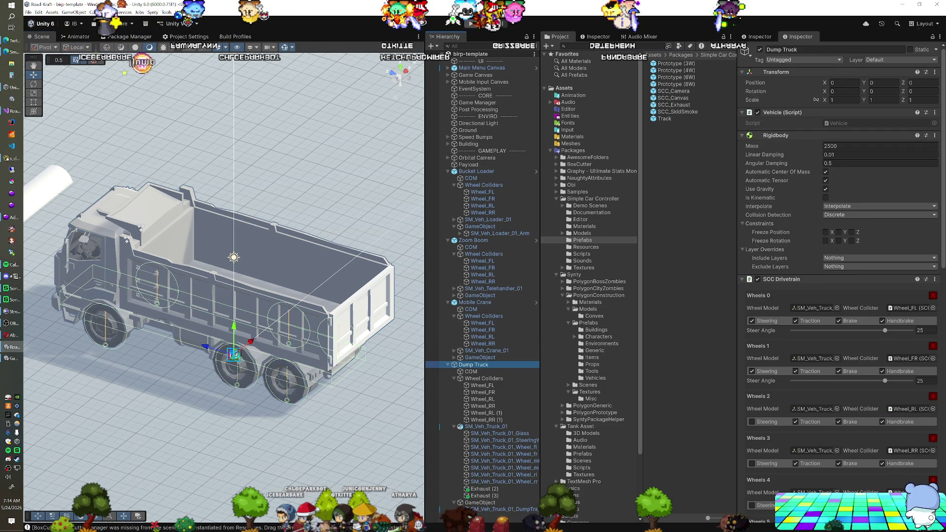
click(571, 502)
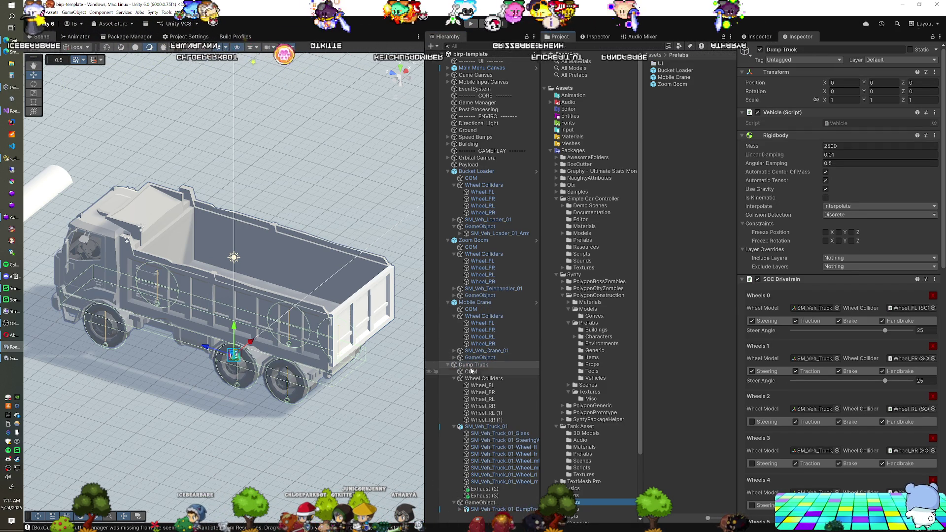
drag(517, 356, 680, 280)
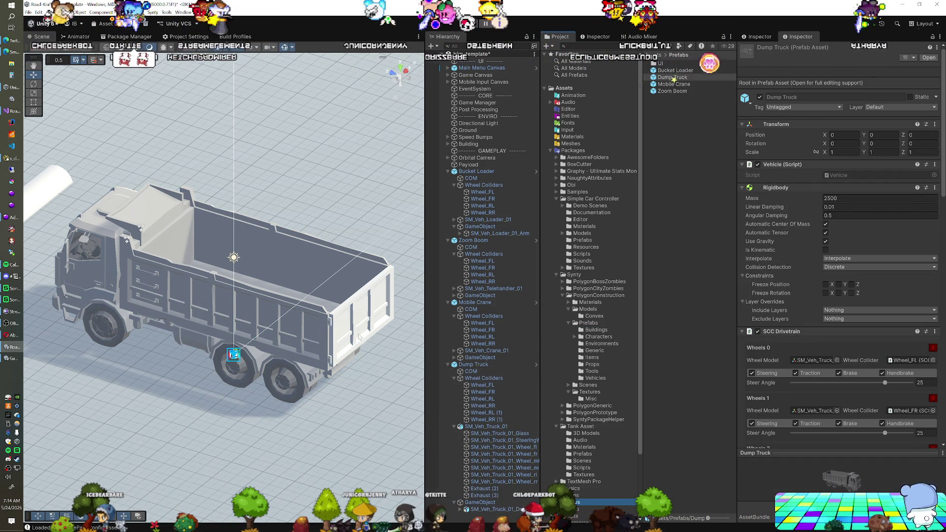
click(352, 316)
Step: Select the truck's tailgate door mesh, still on Default-Material, and view it side-on
click(350, 318)
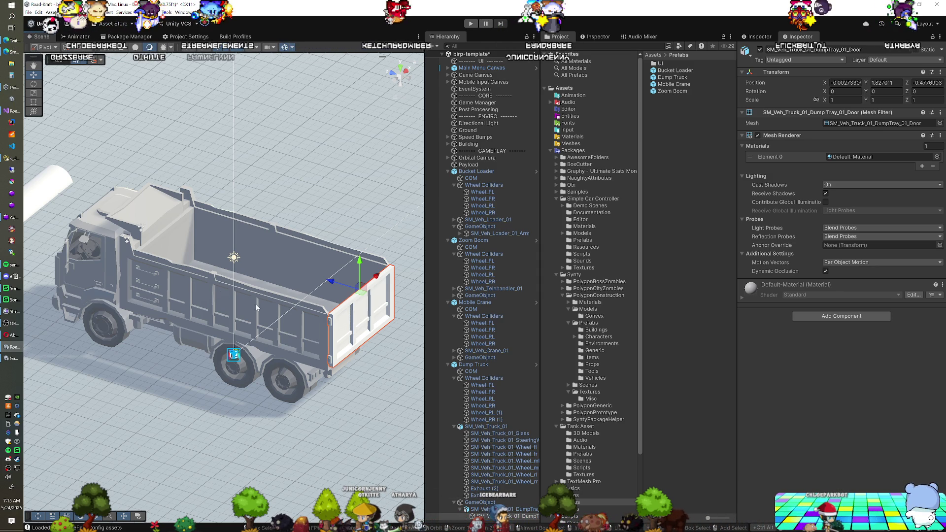
drag(256, 345, 280, 346)
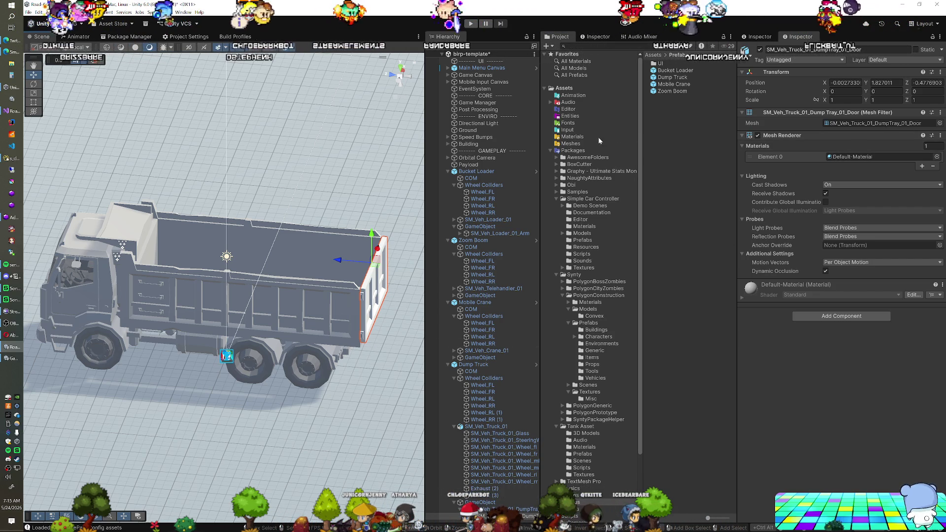
Step: Assign the Vehicle material from Assets/Materials to the tailgate door's Mesh Renderer Element 0
click(572, 137)
drag(674, 88, 858, 161)
drag(274, 268, 224, 275)
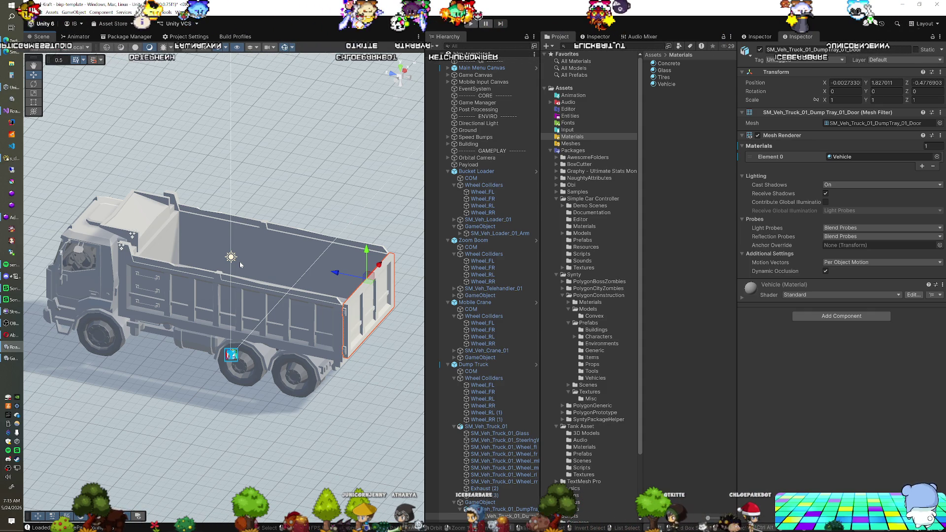
mouse_move(240, 265)
mouse_down()
mouse_move(288, 242)
mouse_move(241, 235)
mouse_move(234, 213)
mouse_move(267, 251)
mouse_up()
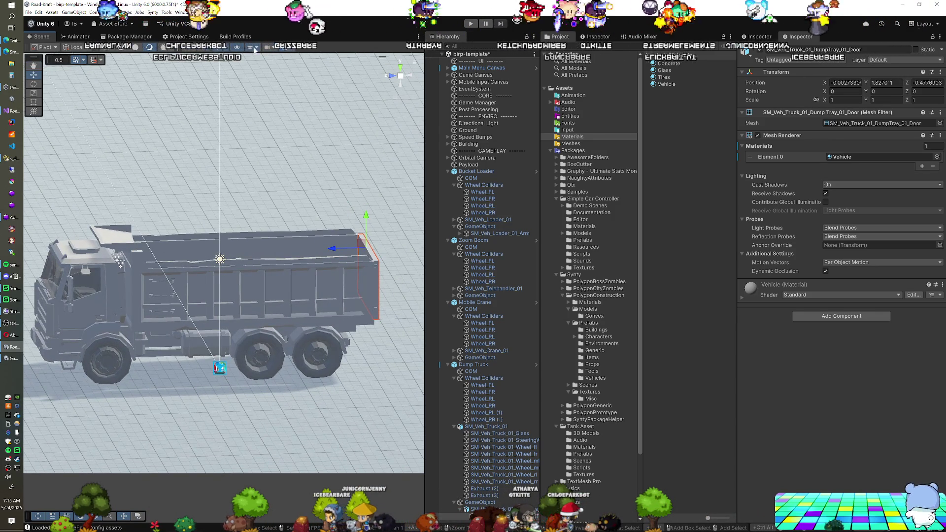
click(237, 47)
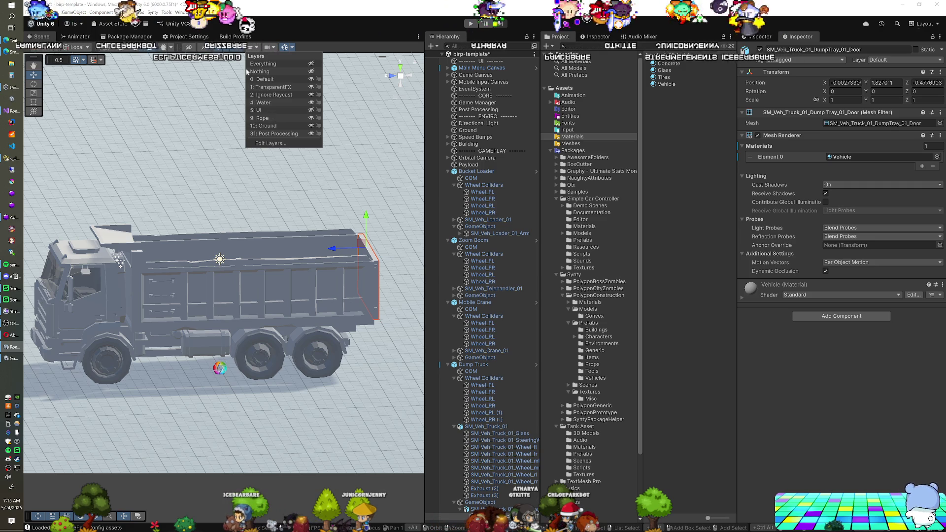
click(234, 145)
mouse_move(234, 145)
mouse_down()
mouse_move(154, 202)
mouse_move(163, 195)
mouse_move(212, 261)
mouse_up()
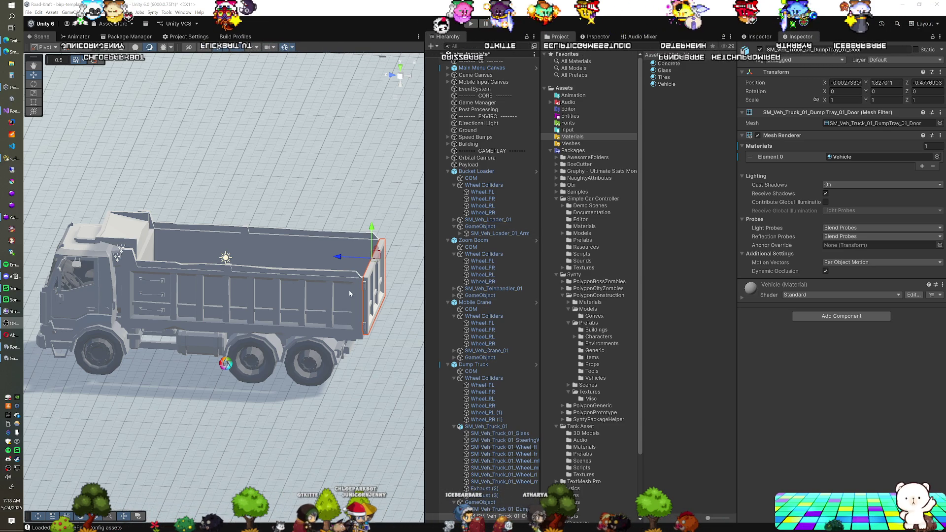
Step: Add a Mechanism component to SM_Veh_Truck_01_DumpTray
click(473, 365)
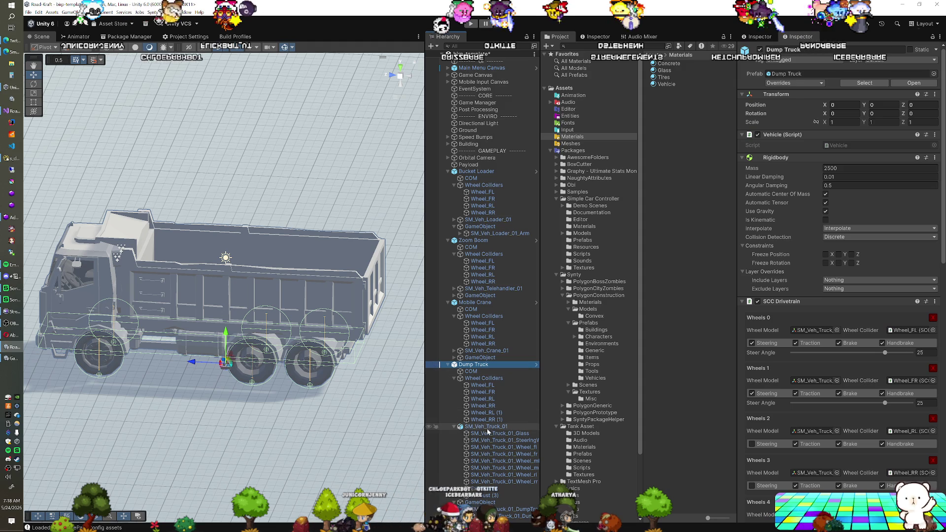
scroll(823, 350, down, 8)
scroll(780, 351, down, 10)
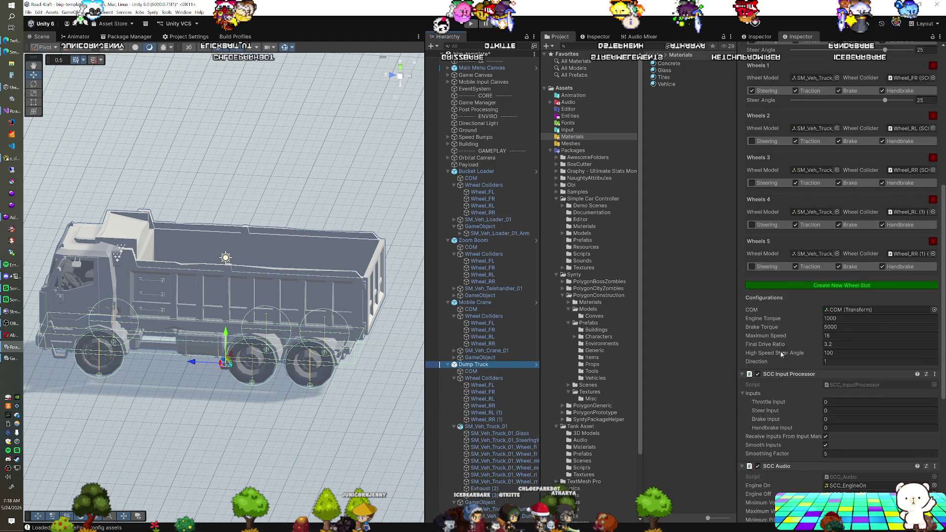
click(487, 509)
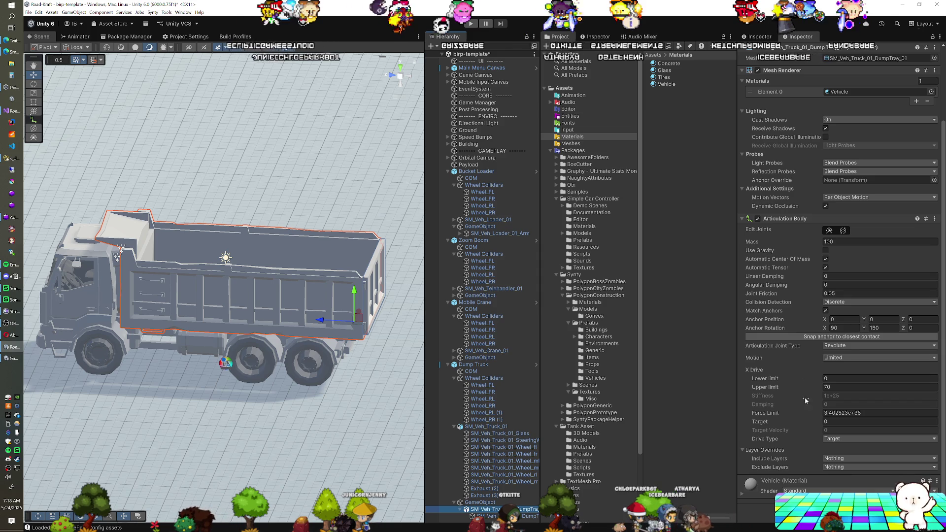
key(ctrl+shift+a)
text(f)
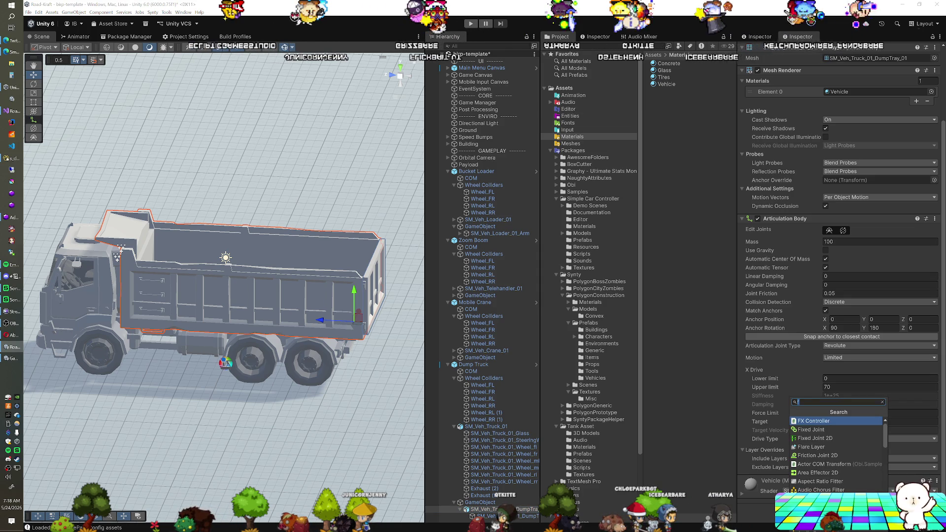
key(BackSpace)
text(mec)
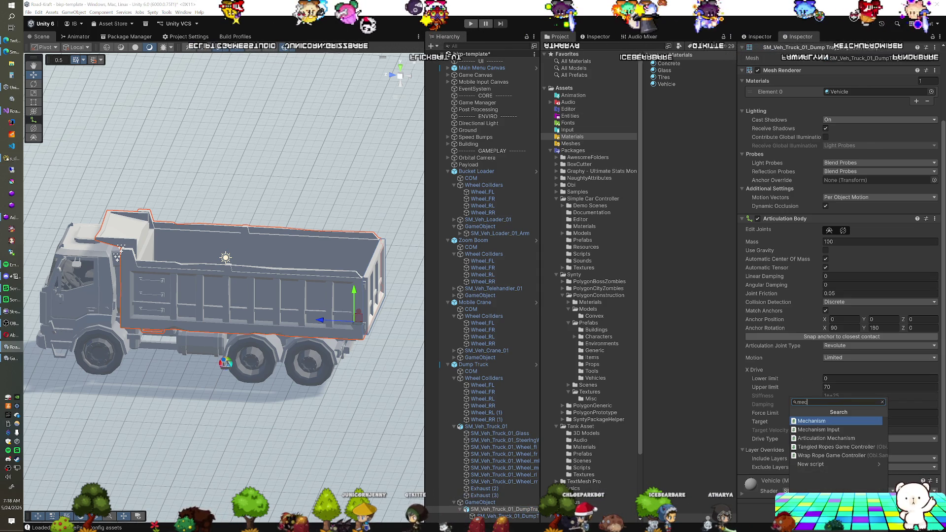
click(812, 421)
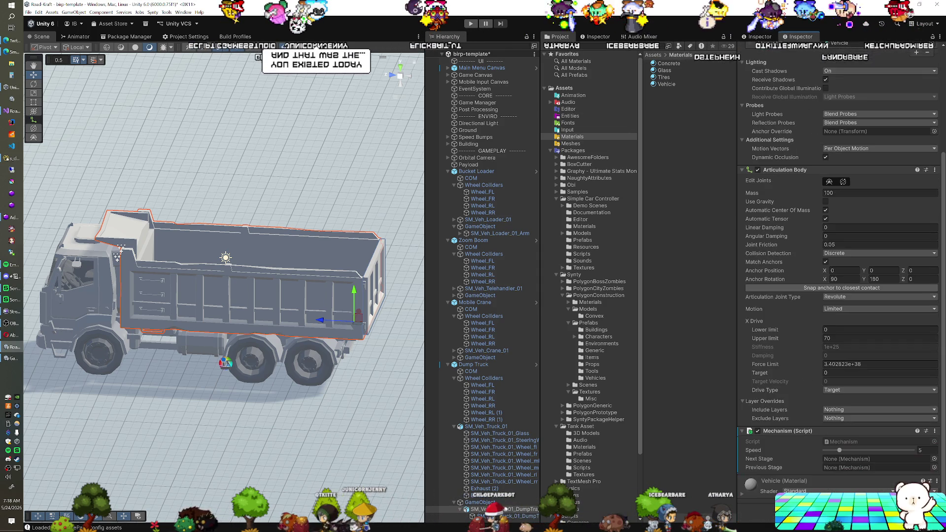
Step: Add a Mechanism Input component to the tray and set its Action Name to 'Mechanism 1'
key(ctrl+shift+a)
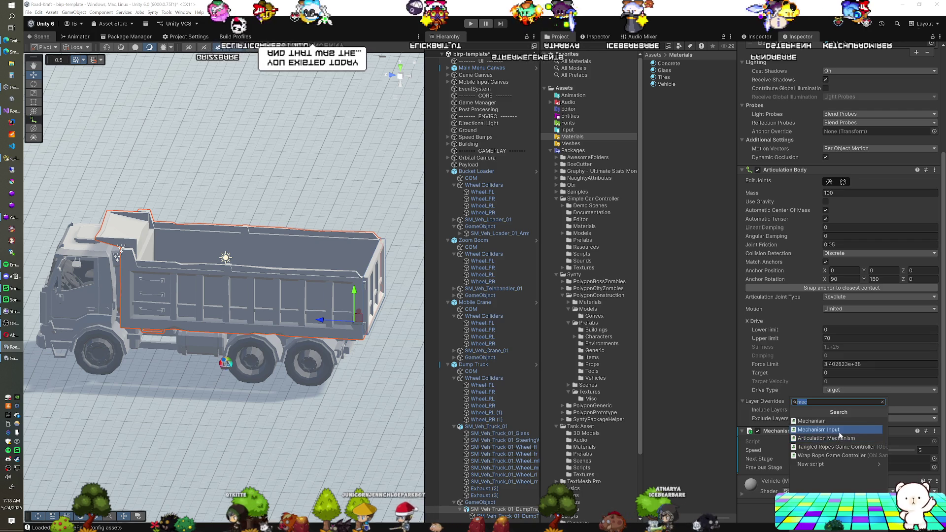
click(815, 450)
click(880, 459)
text(Mechanism 1)
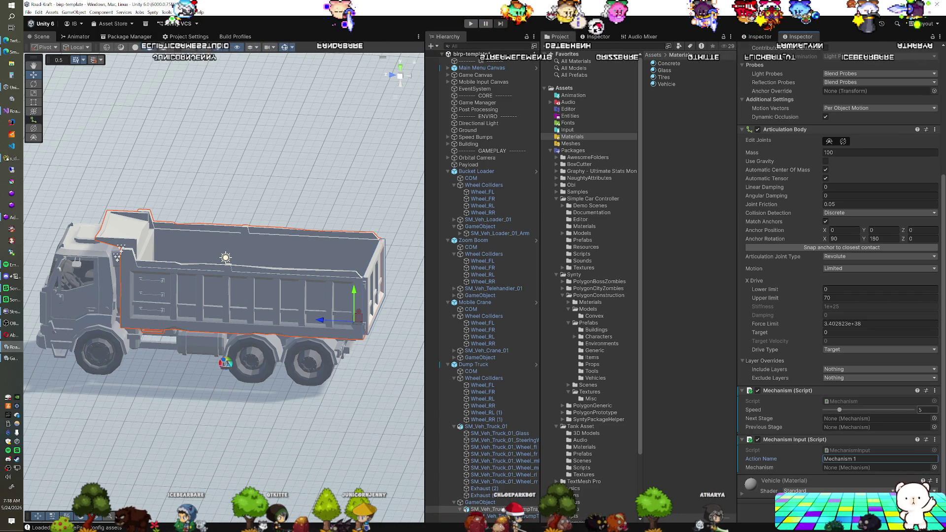
Step: Save the scene, enter Play mode, and inspect the dump tray's Mechanism (Script) component
key(ctrl+s)
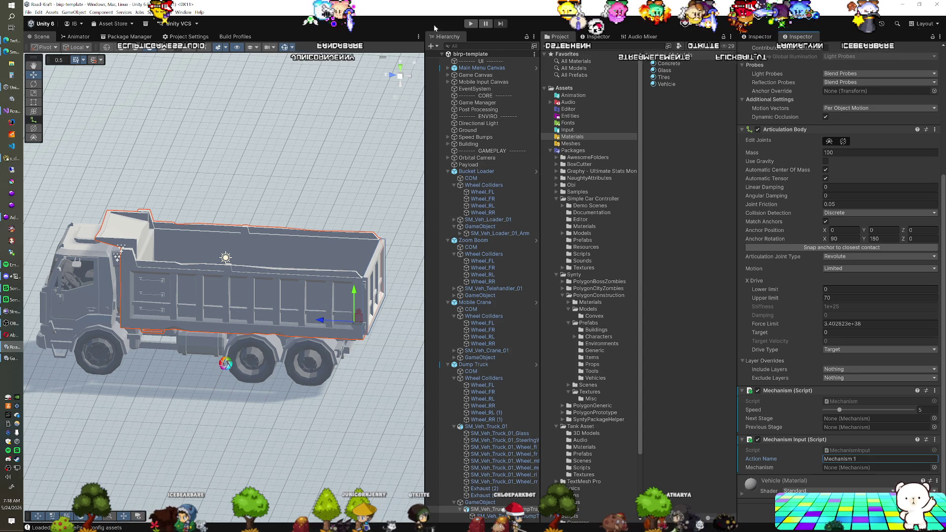
click(469, 23)
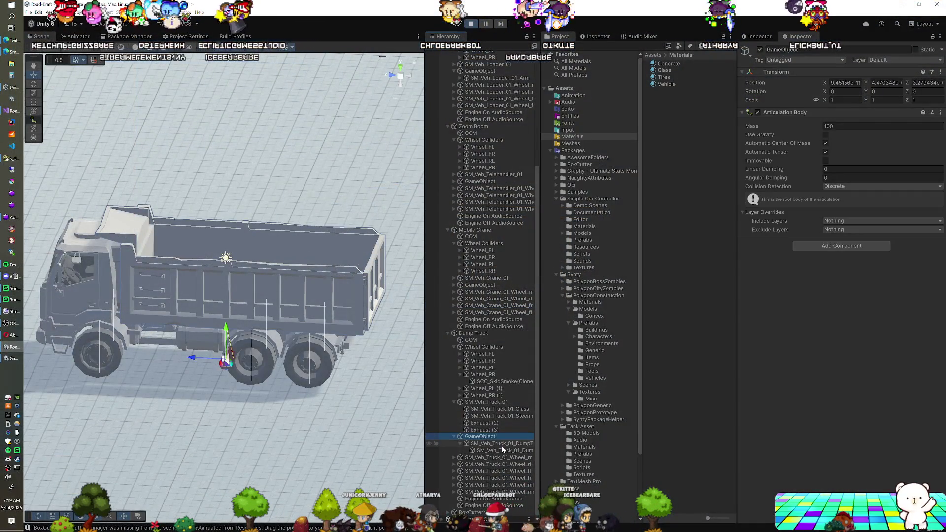
click(502, 446)
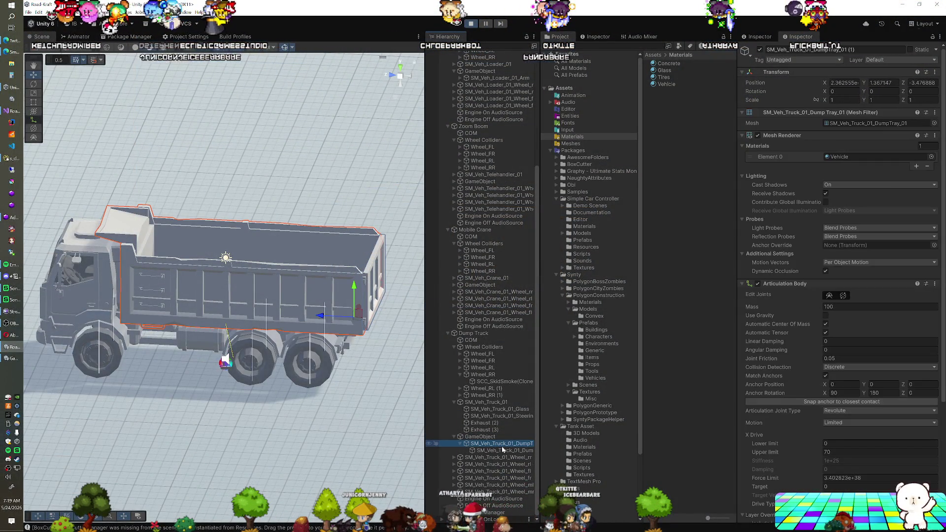
scroll(792, 408, down, 5)
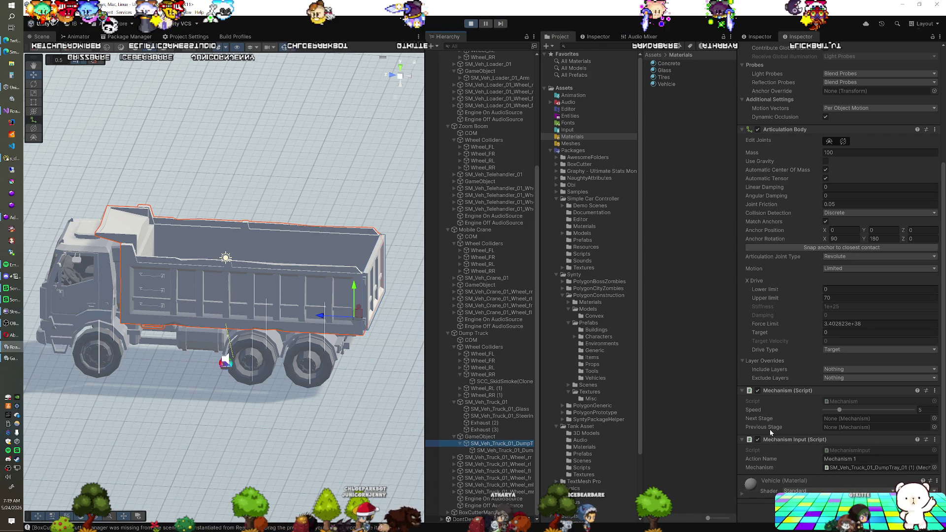
right_click(796, 392)
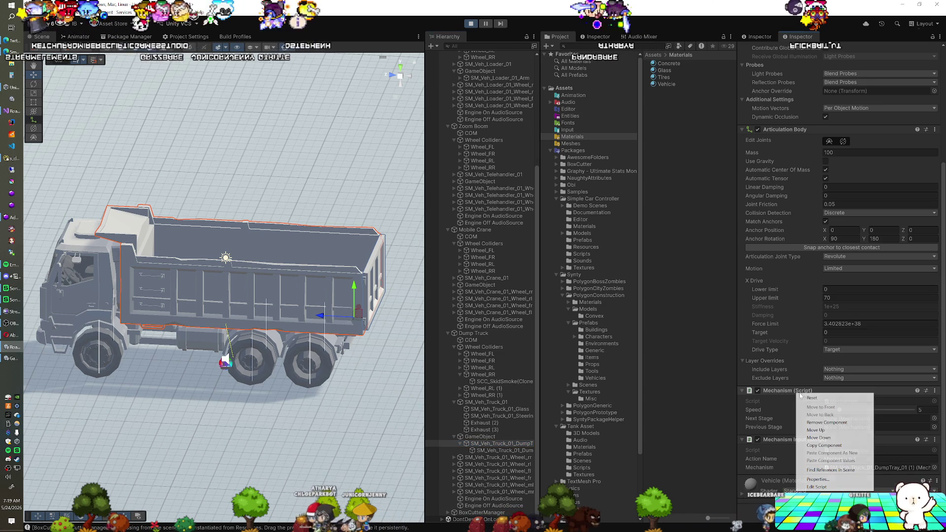
Step: Replace the tray's Mechanism with an Articulation Mechanism and place Mechanism Input below it
click(807, 392)
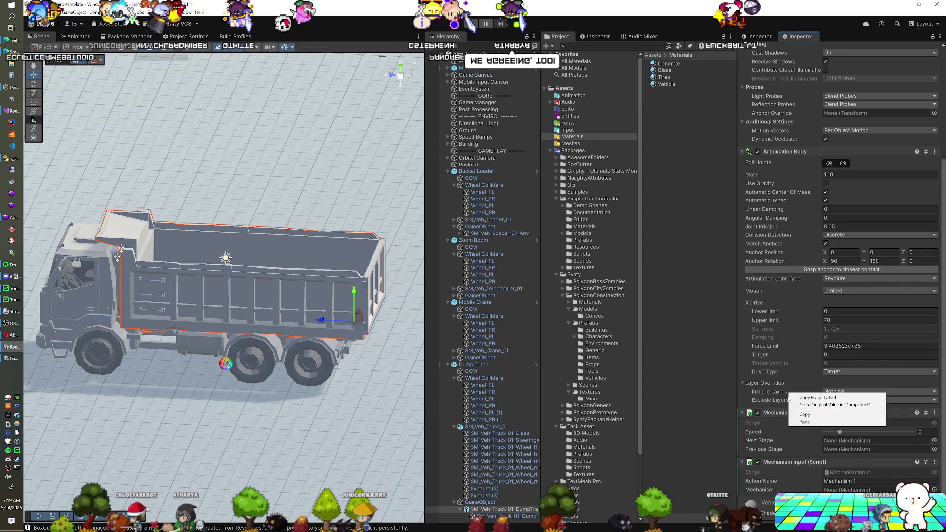
right_click(776, 414)
click(798, 445)
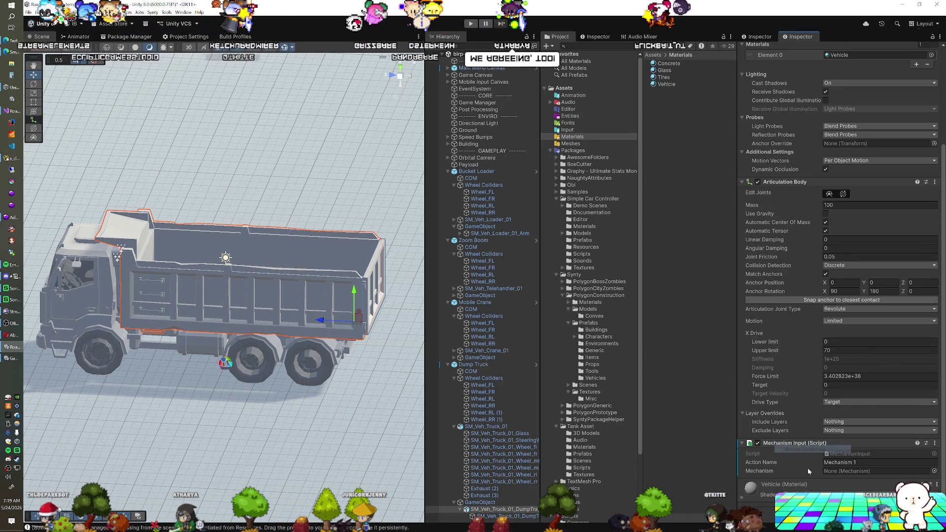
click(841, 513)
click(799, 427)
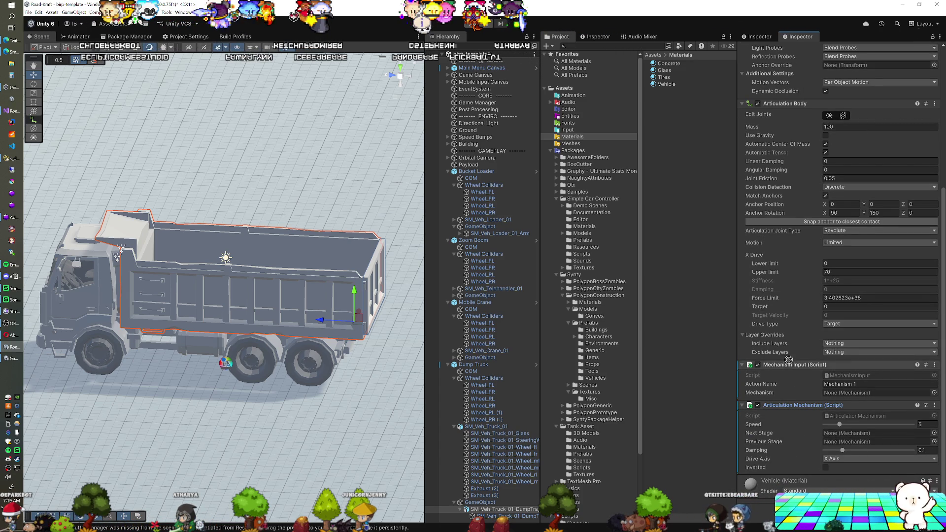
drag(789, 360, 790, 362)
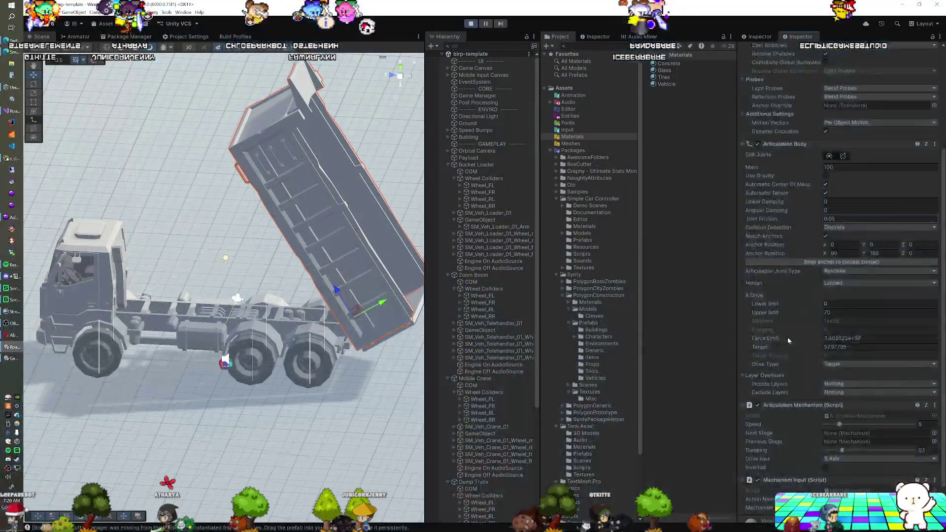
Step: Apply all Dump Truck prefab overrides and save the scene with Ctrl+S
scroll(822, 430, down, 5)
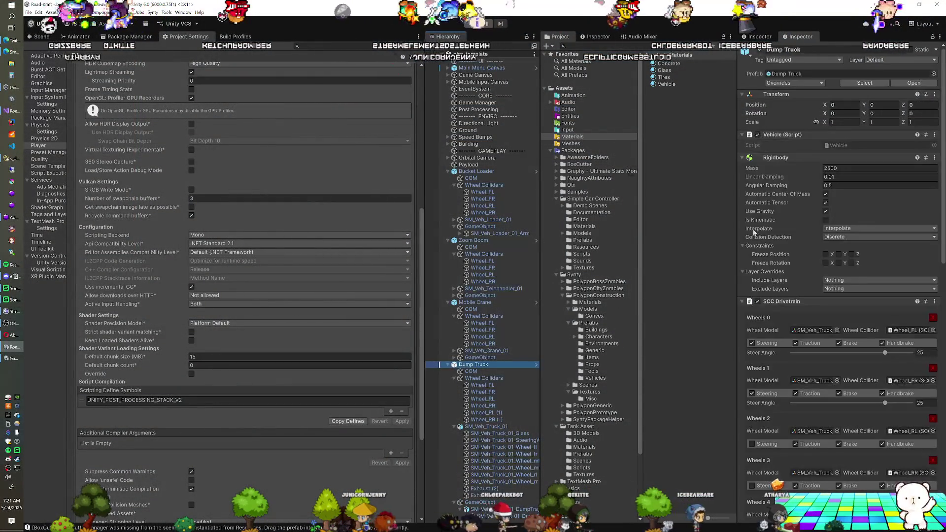
click(794, 84)
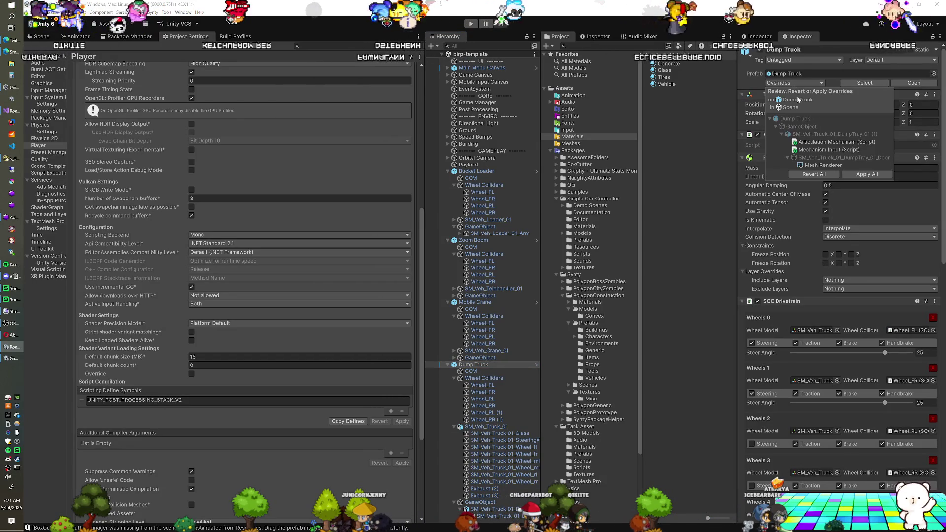
click(867, 174)
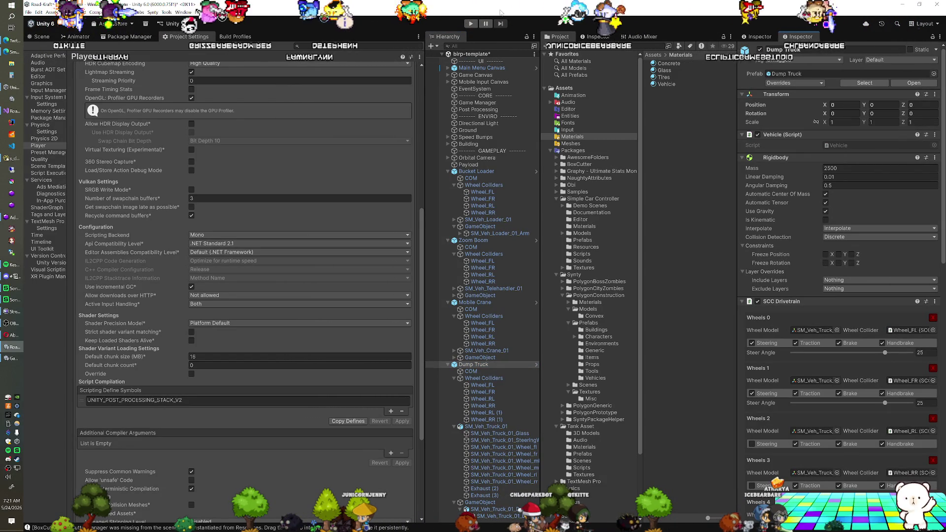
key(ctrl+s)
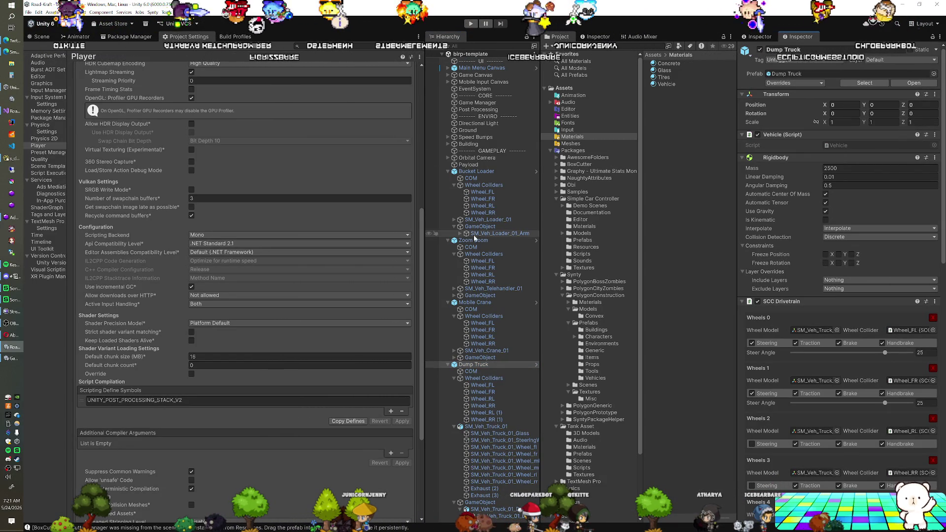
Step: Add a Hinge Joint to DumpTray_01_Door connected to the tray's Articulation Body
click(490, 511)
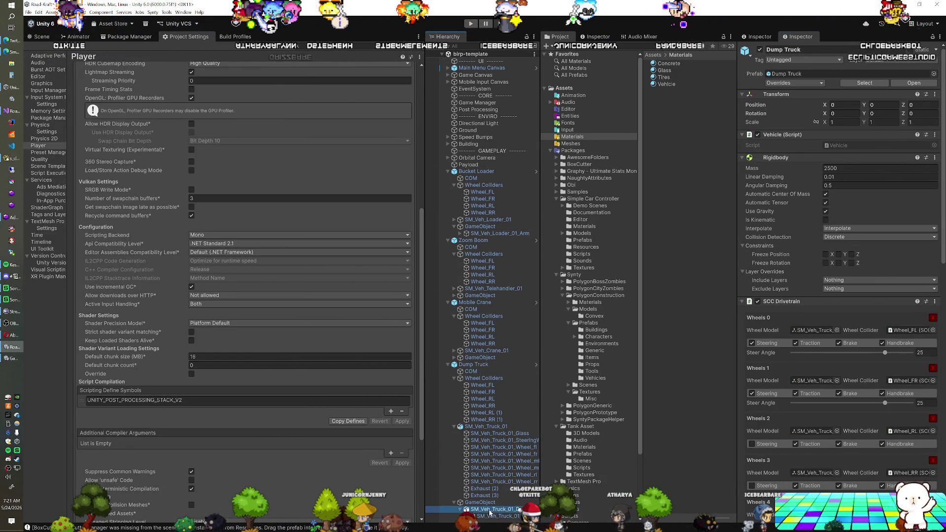
click(503, 515)
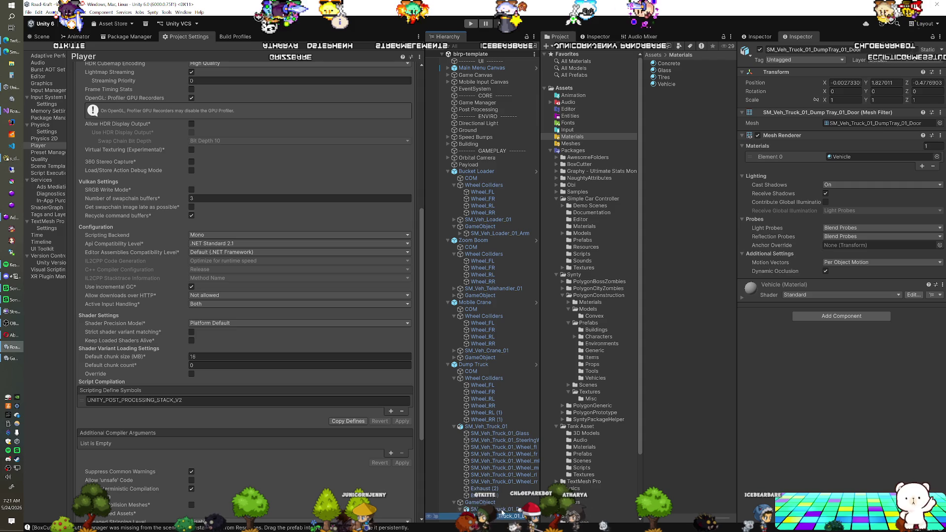
click(812, 316)
text(hinge)
click(809, 349)
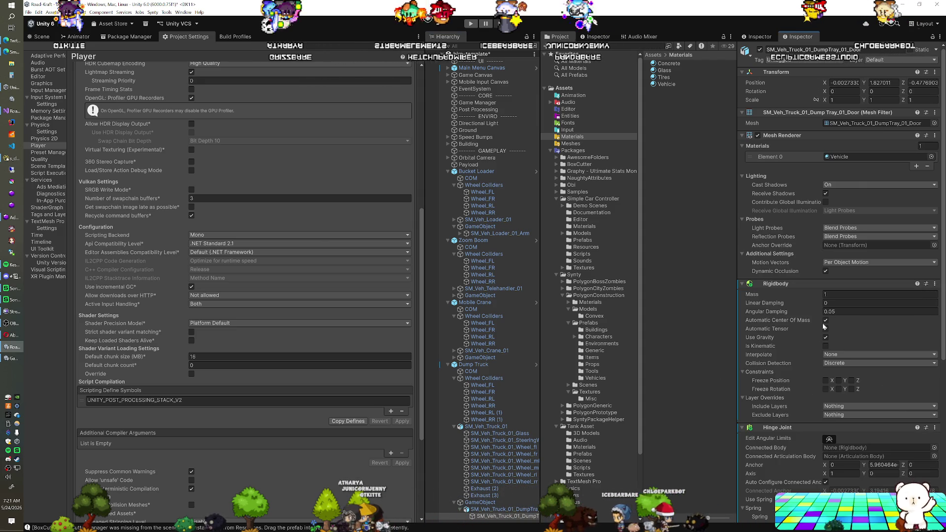
scroll(818, 388, down, 3)
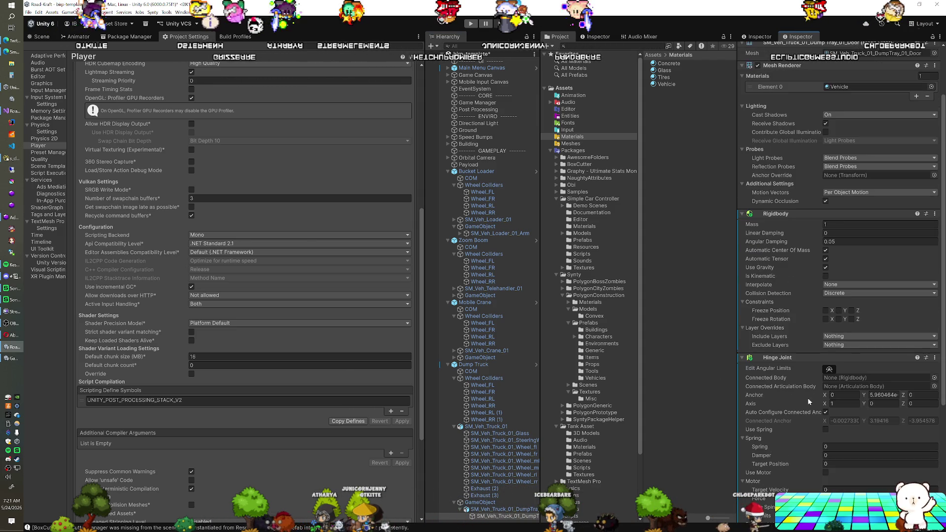
scroll(809, 397, down, 5)
mouse_move(493, 437)
mouse_down()
mouse_move(728, 389)
mouse_move(878, 270)
mouse_up()
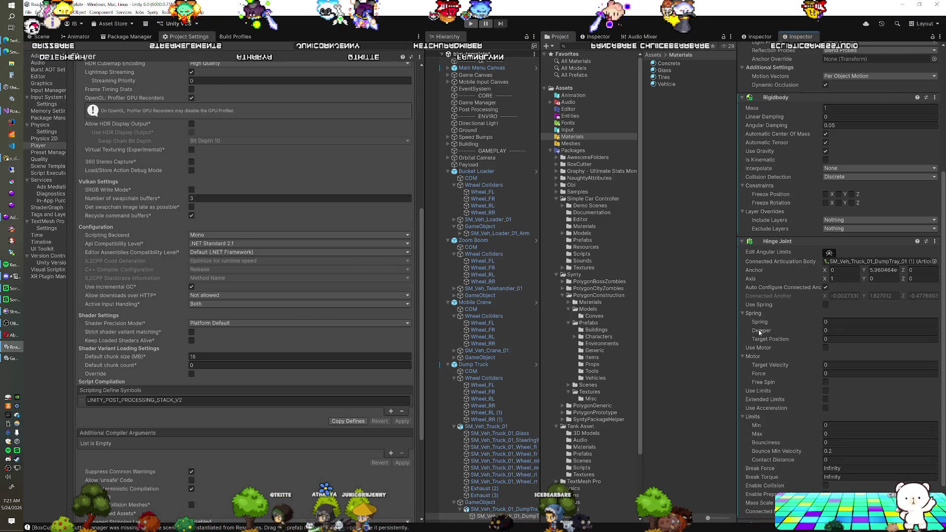
Step: Set the door's Rigidbody Interpolate to Interpolate, keep Discrete collision detection, and play-test
scroll(788, 311, down, 3)
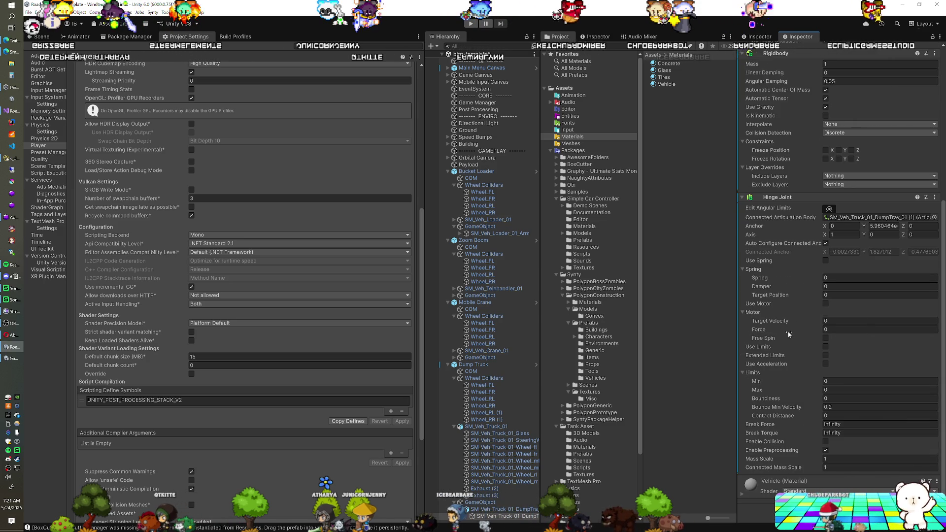
mouse_move(787, 339)
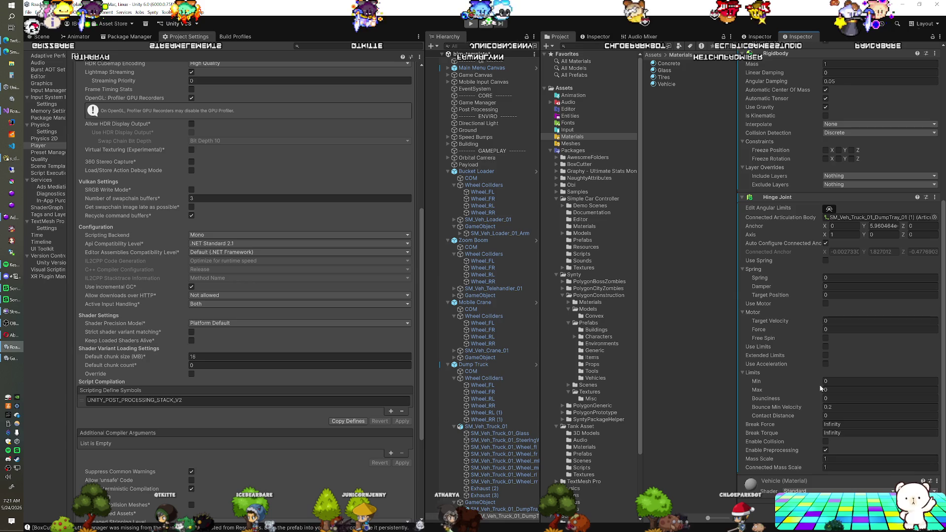
scroll(802, 329, up, 2)
scroll(801, 323, up, 6)
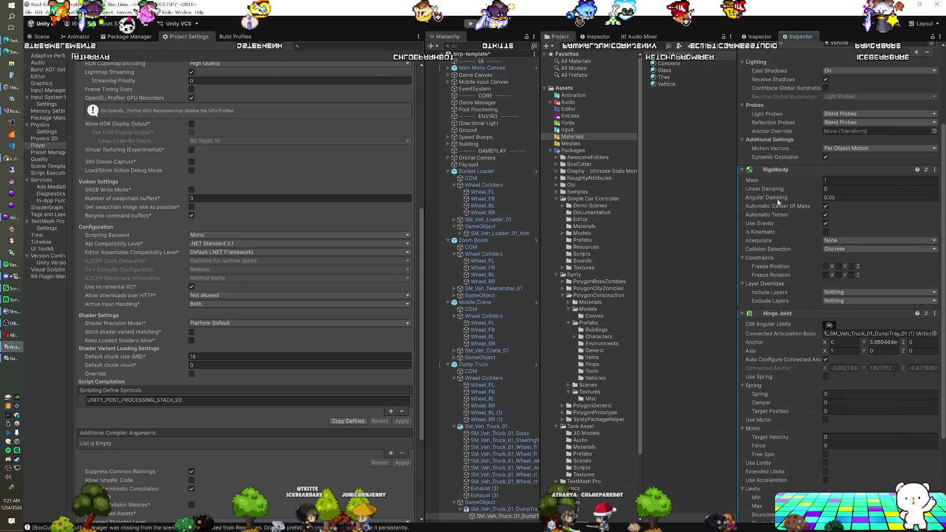
click(841, 250)
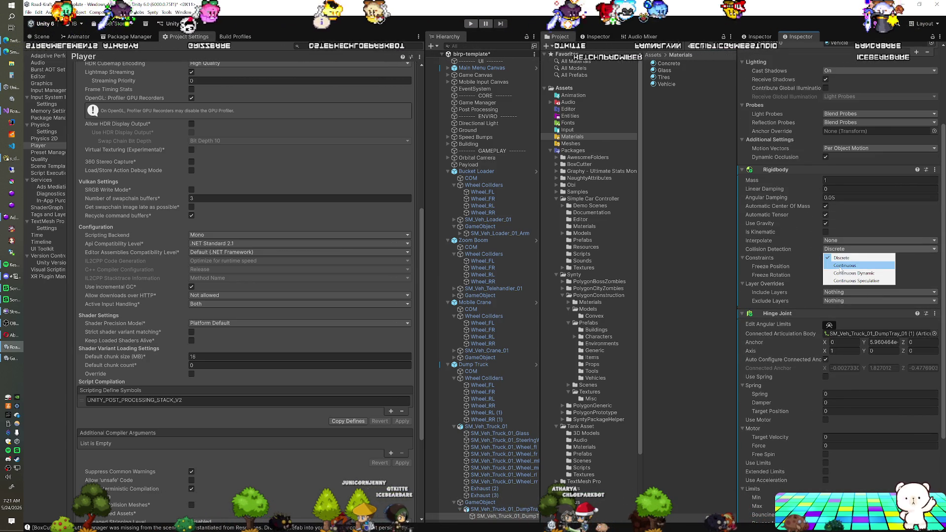
click(841, 240)
click(844, 257)
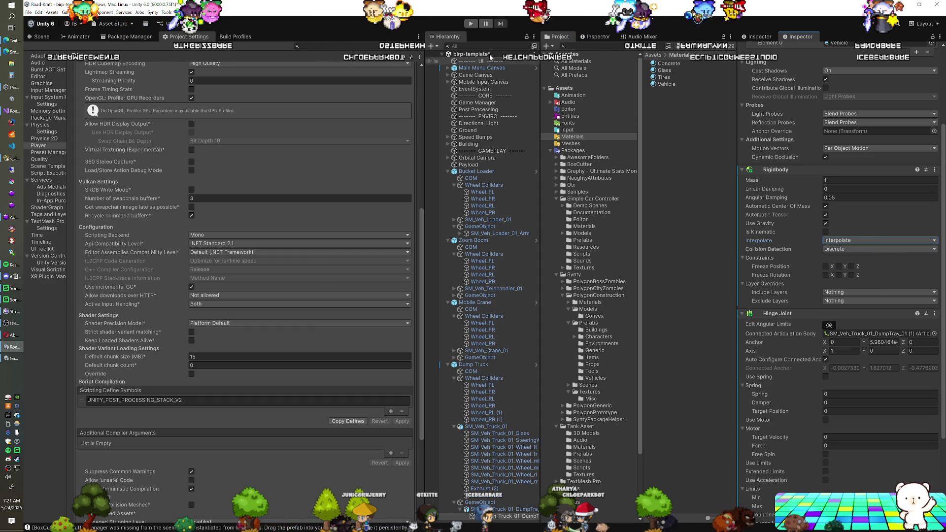
click(470, 23)
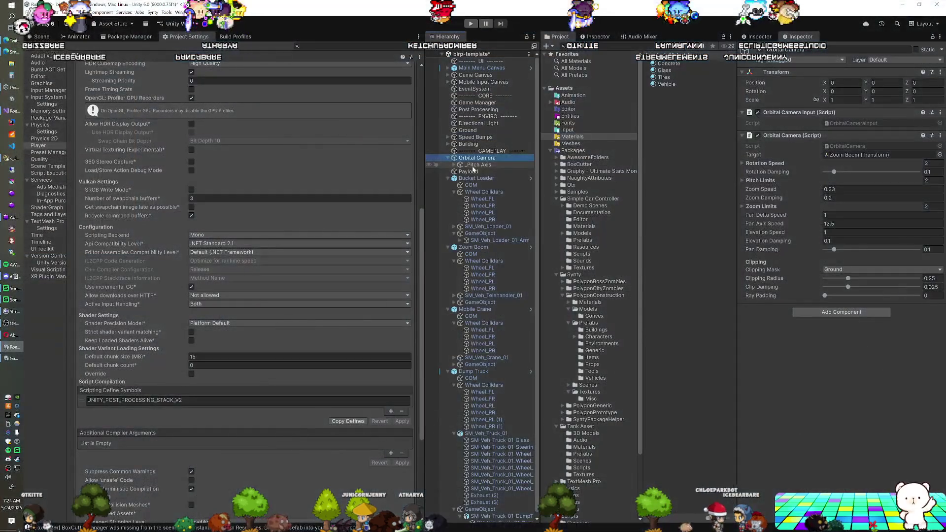
Step: Set the Orbital Camera's _Pitch Axis Position Y to 2.5 and play to check the view
click(472, 165)
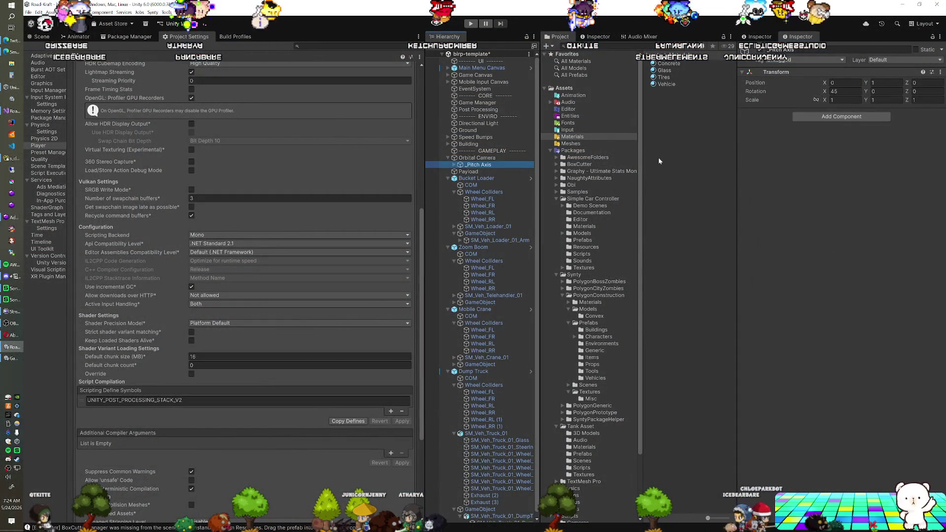
click(461, 158)
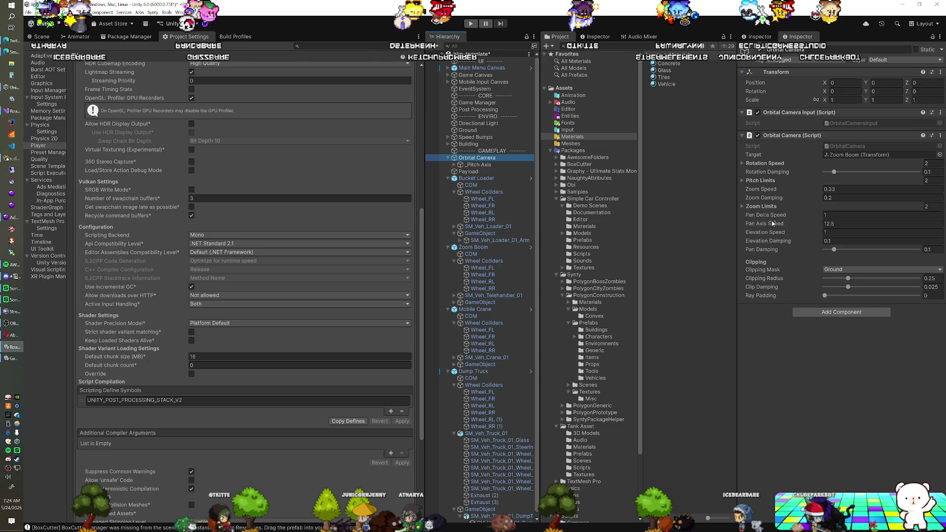
key(Down)
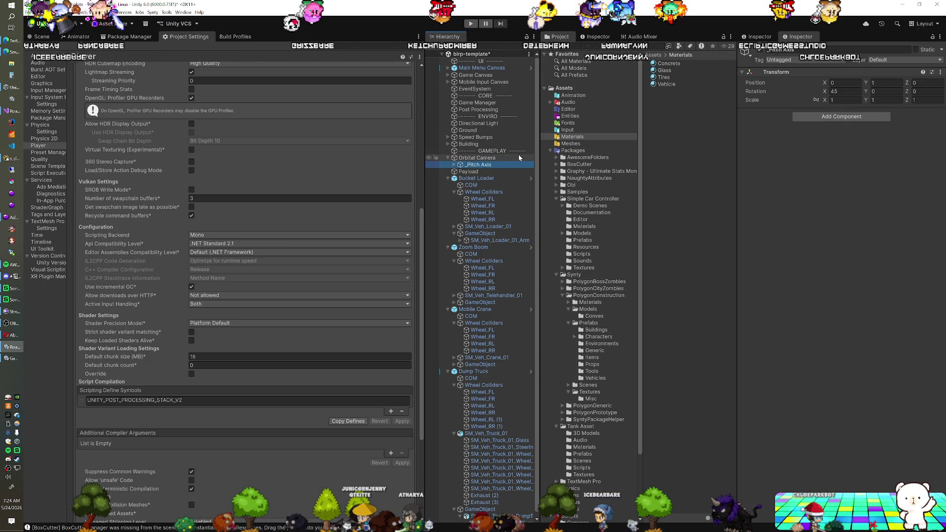
text(2)
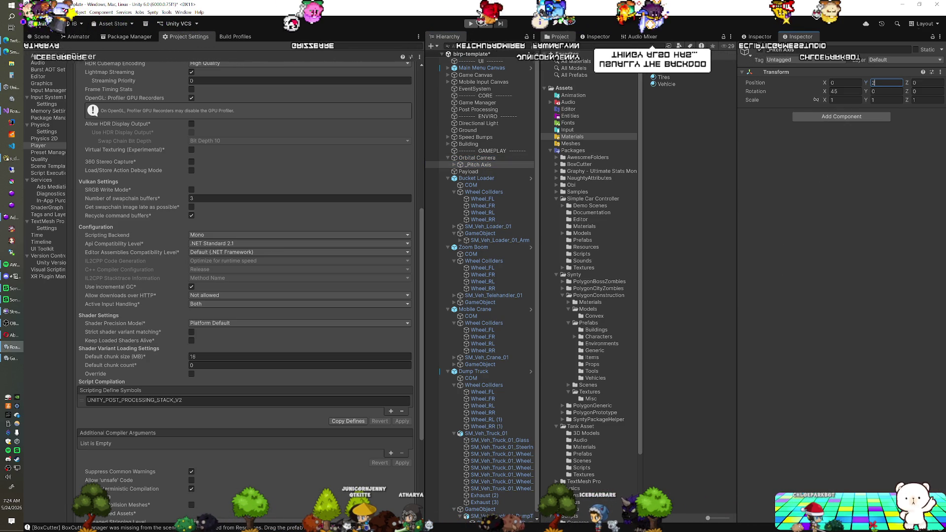
click(470, 24)
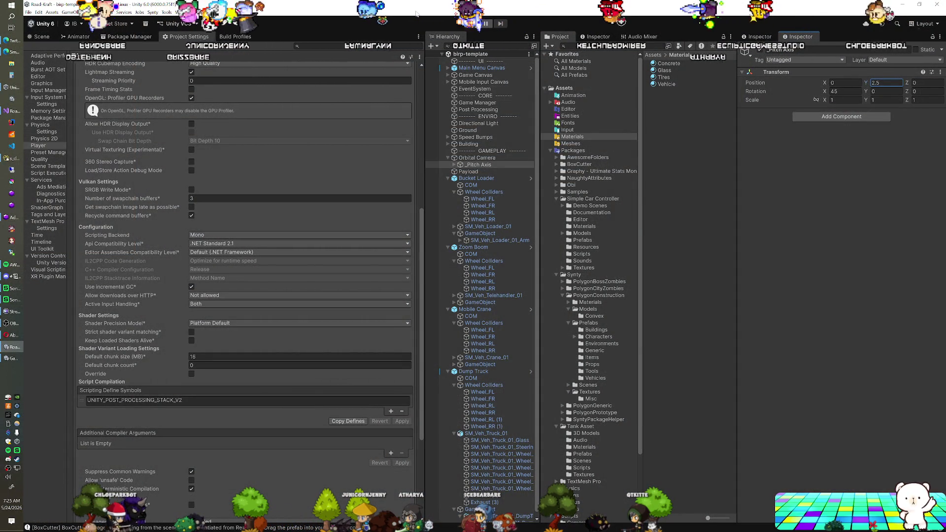
click(473, 371)
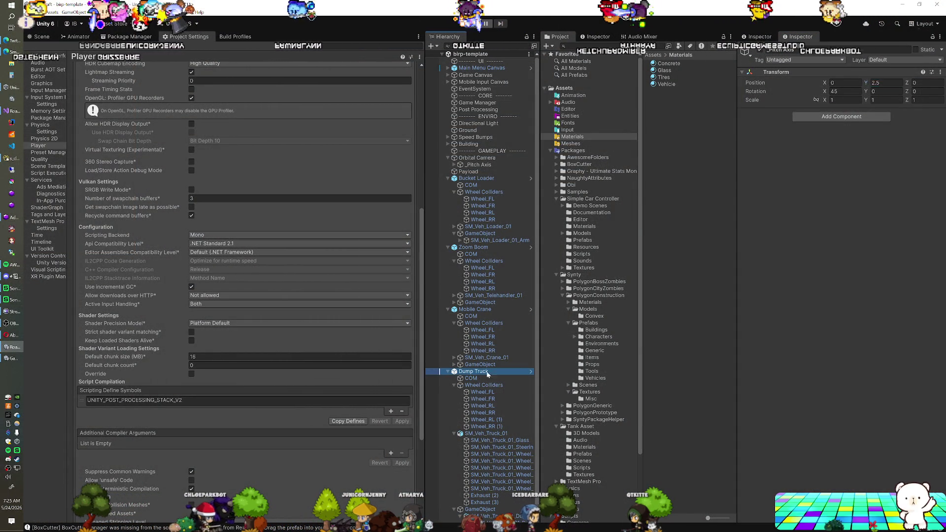
Step: Apply the Dump Truck prefab overrides and collapse the Dump Truck, Mobile Crane and Zoom Boom
click(794, 83)
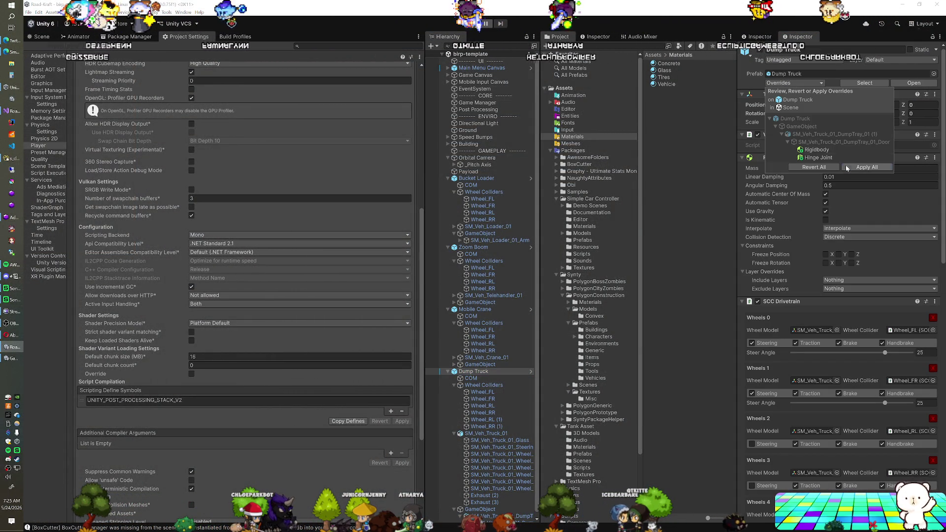
click(448, 372)
click(448, 309)
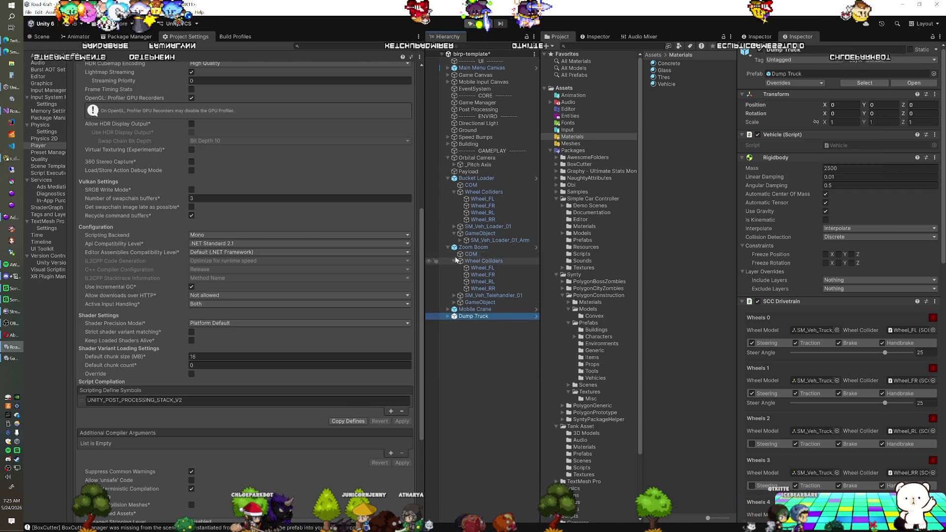
click(448, 247)
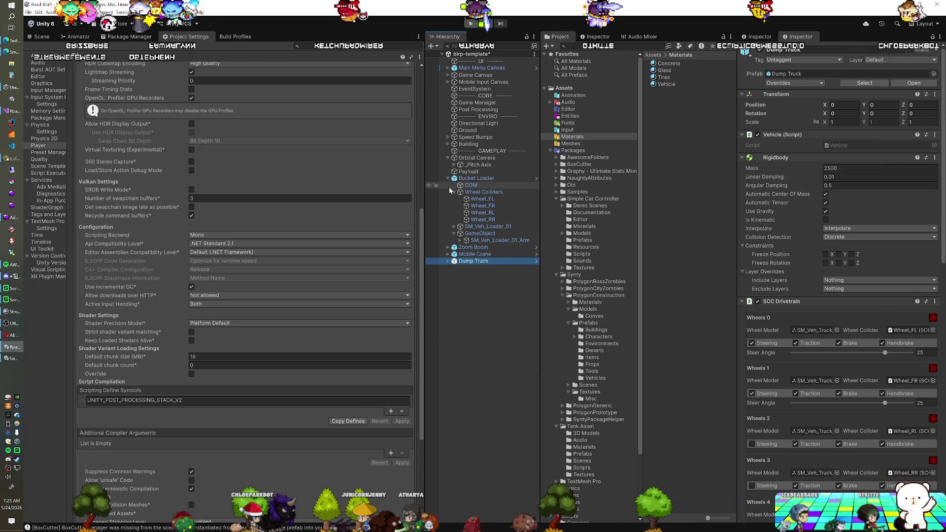
Step: Inspect the Bucket Loader's GameObject articulation settings, then return to the Scene view
click(463, 179)
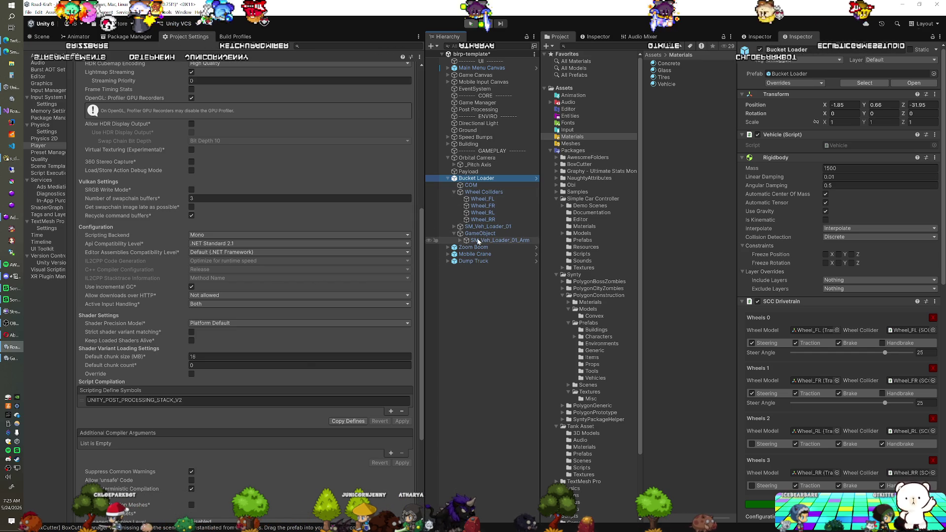
click(479, 234)
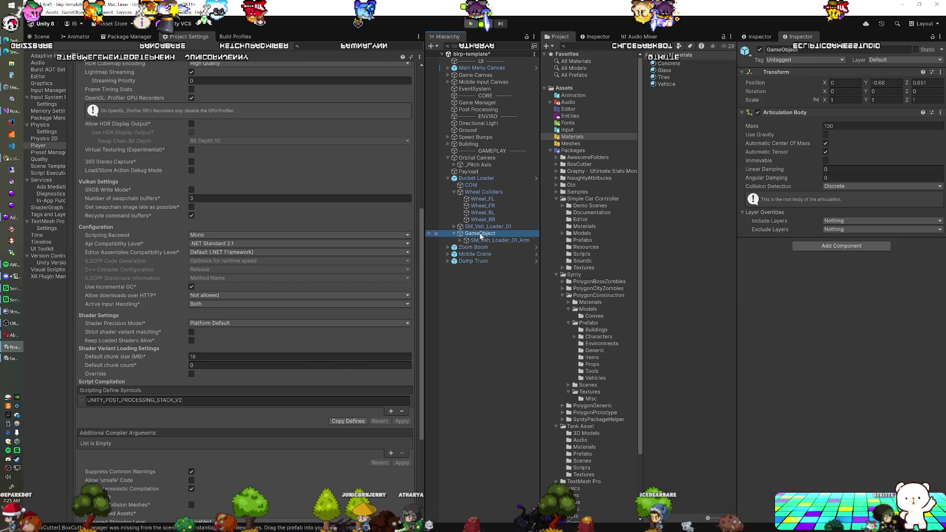
click(42, 38)
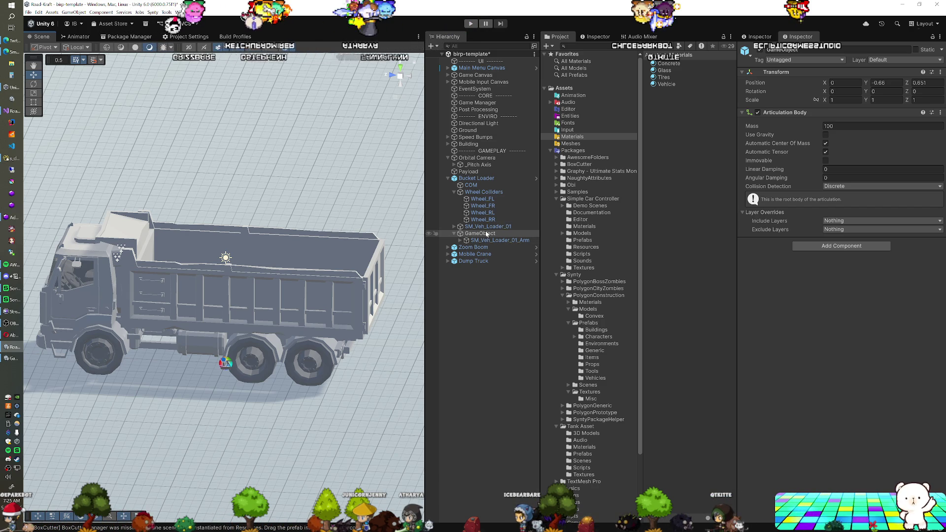
Step: Check the dump truck's front-right wheel collider and the bucket loader's context menu
click(472, 261)
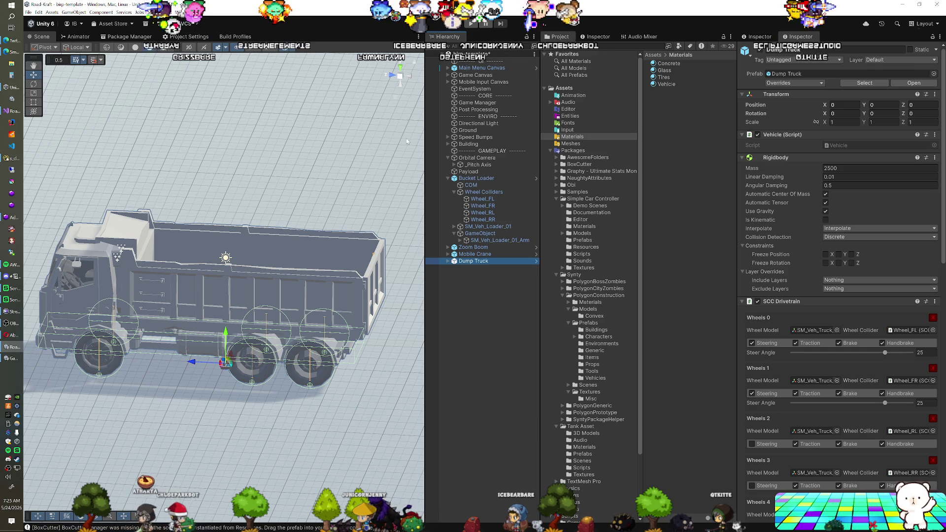
click(483, 205)
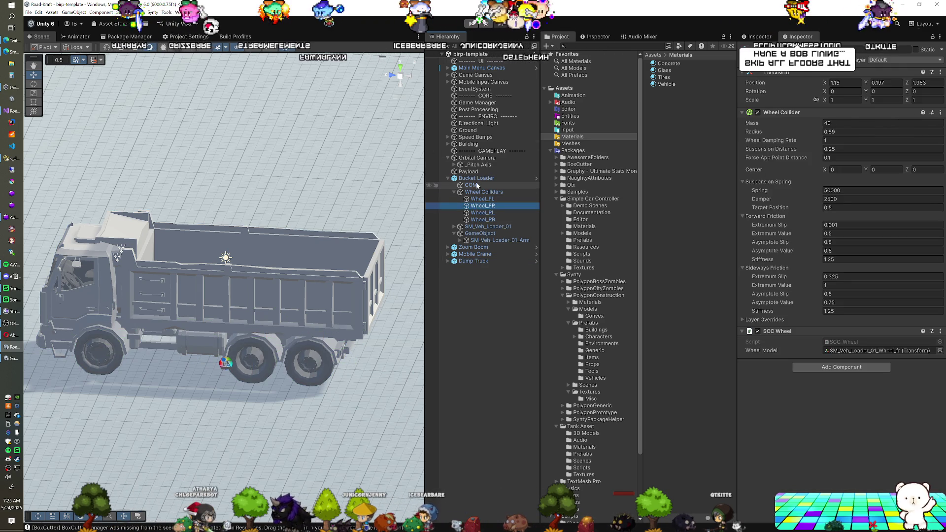
click(476, 179)
right_click(283, 238)
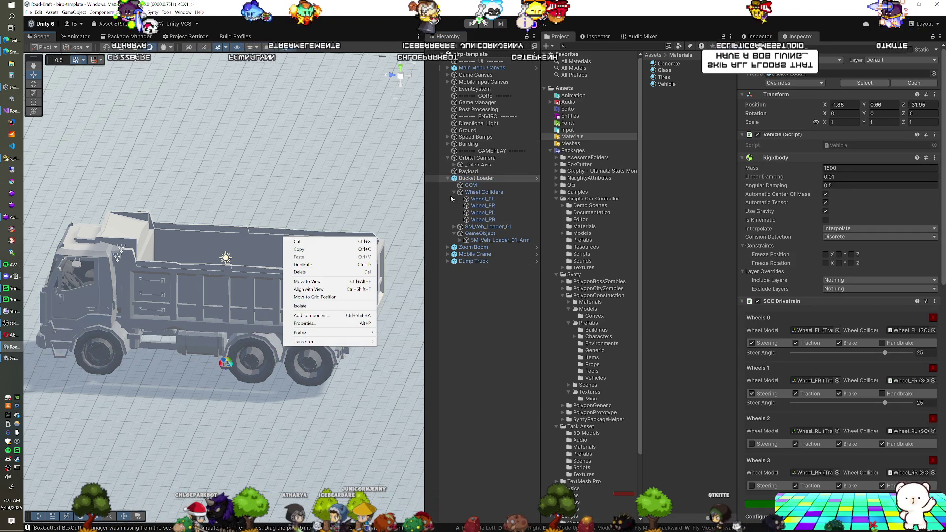
click(492, 177)
Step: In a top-down Scene view, move the dump truck beside the other parked vehicles
click(472, 261)
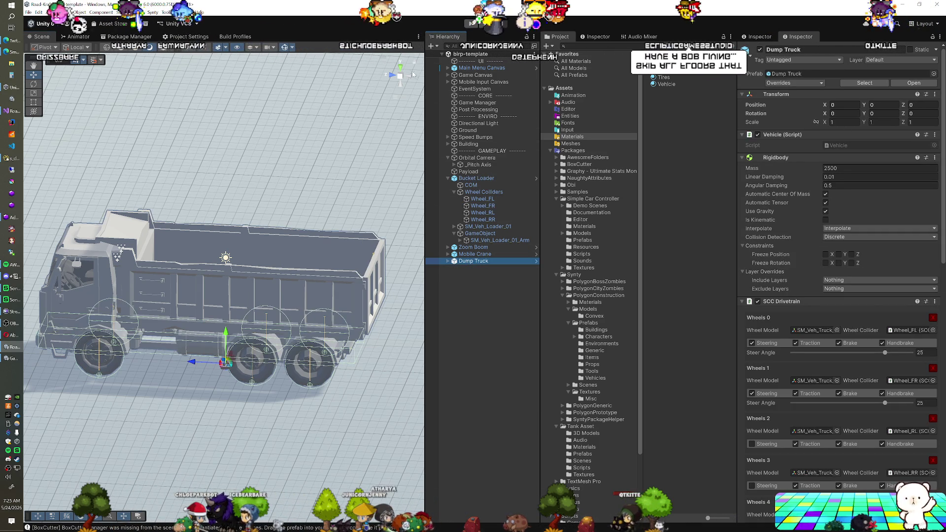
click(401, 67)
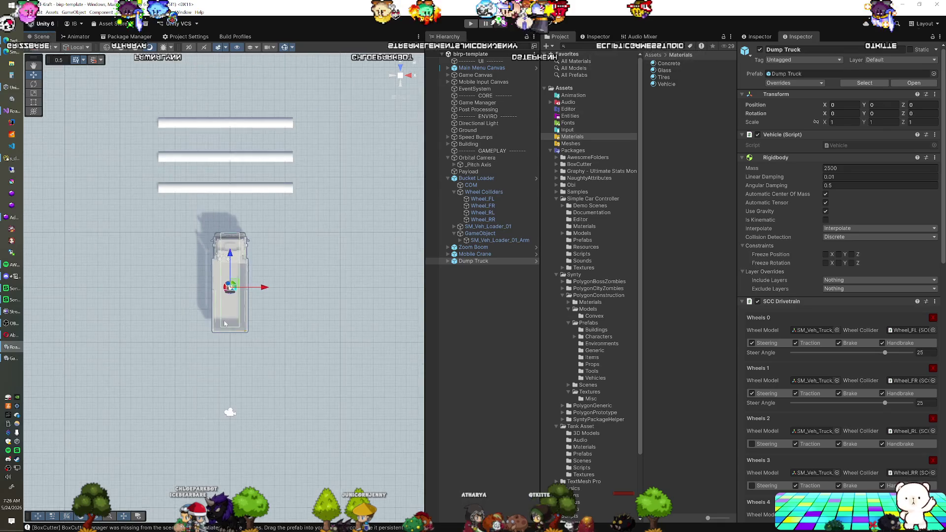
scroll(225, 323, down, 3)
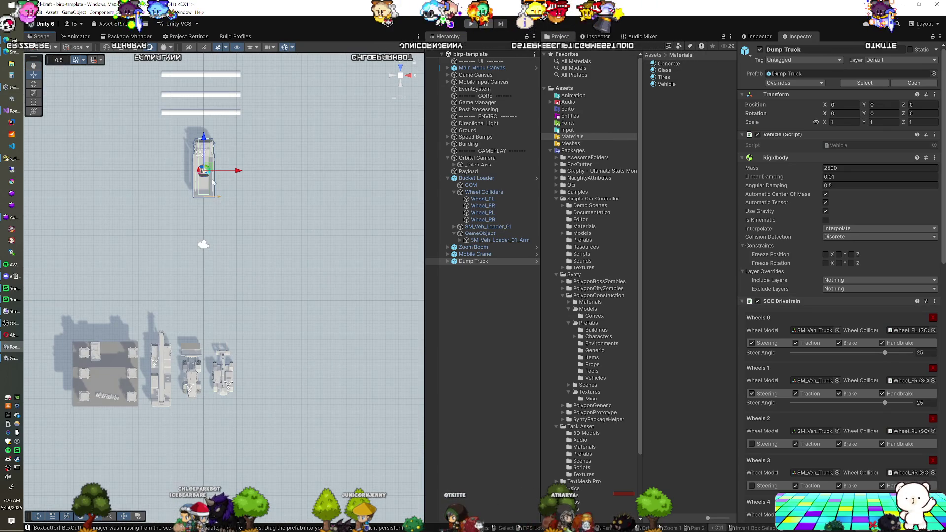
mouse_move(213, 180)
mouse_down()
mouse_move(254, 302)
mouse_move(256, 377)
mouse_up()
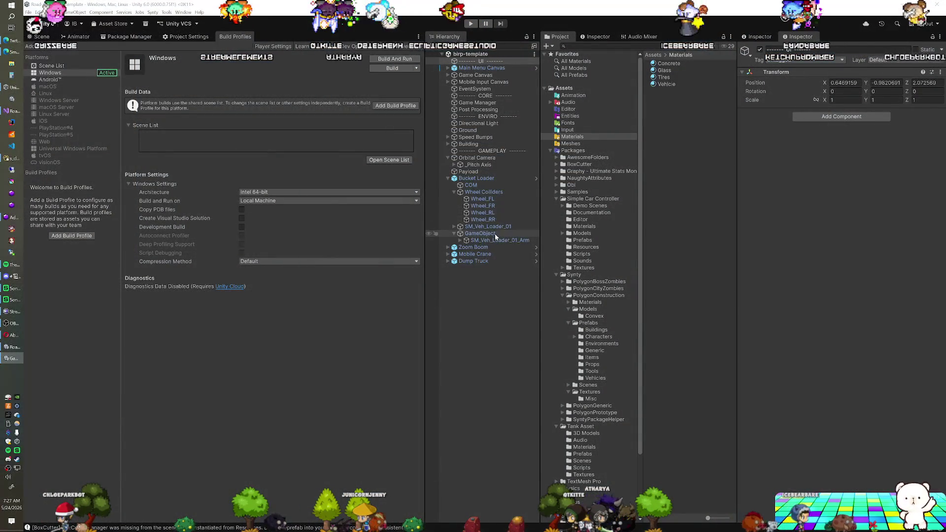
Step: Make SM_Veh_Loader_01_Arm a child of GameObject and dismiss the prefab restructure warning
click(492, 240)
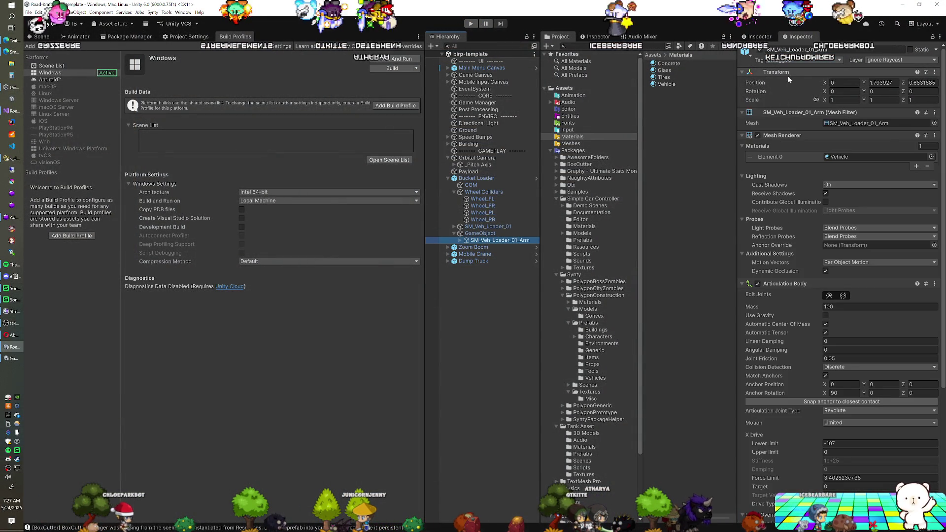
click(497, 235)
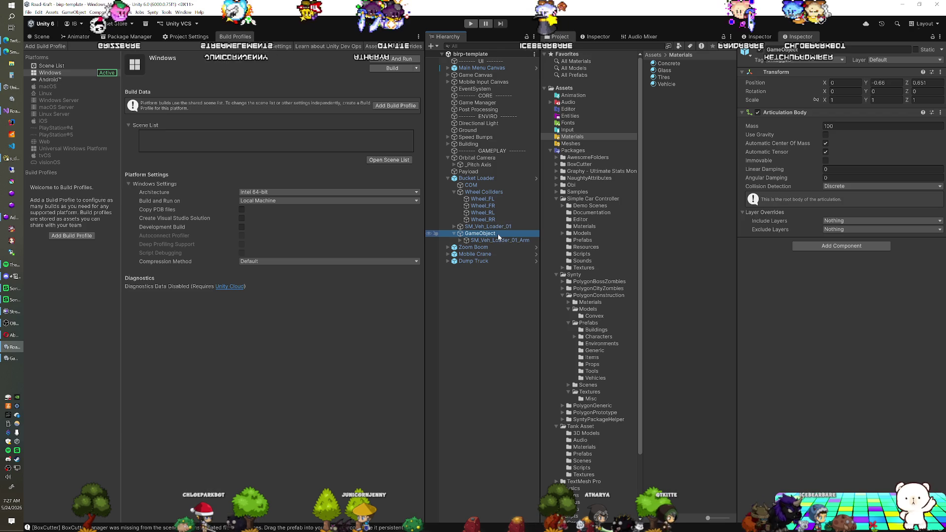
click(497, 241)
drag(496, 232, 497, 233)
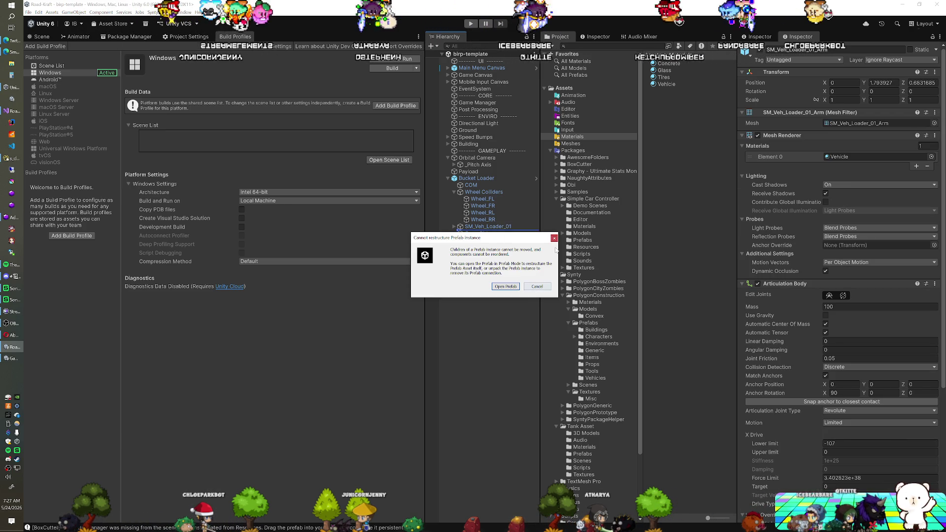
click(554, 240)
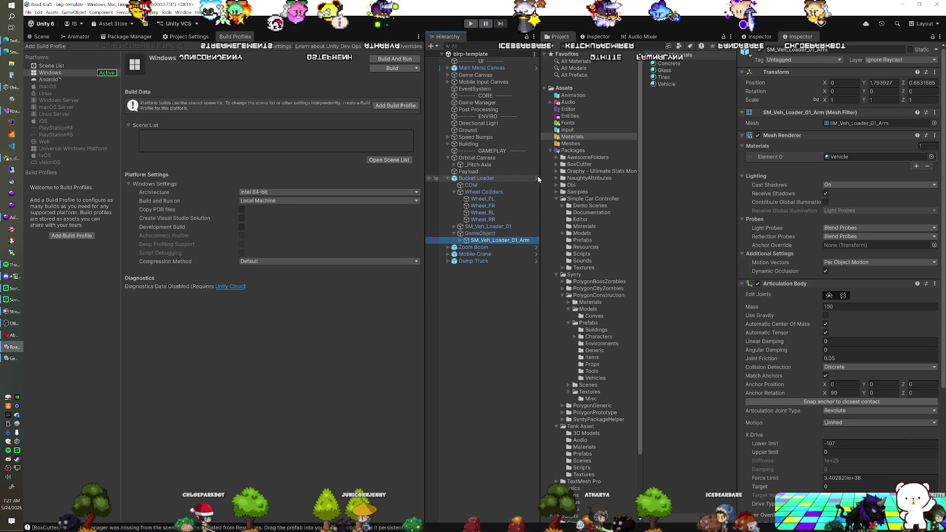
Step: Open and exit the Bucket Loader prefab, then switch to Visual Studio
click(536, 177)
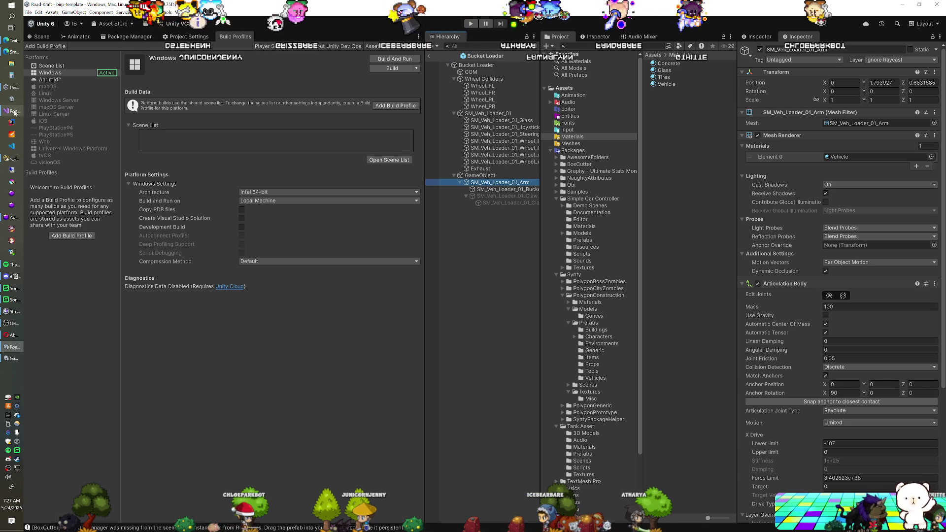
click(433, 55)
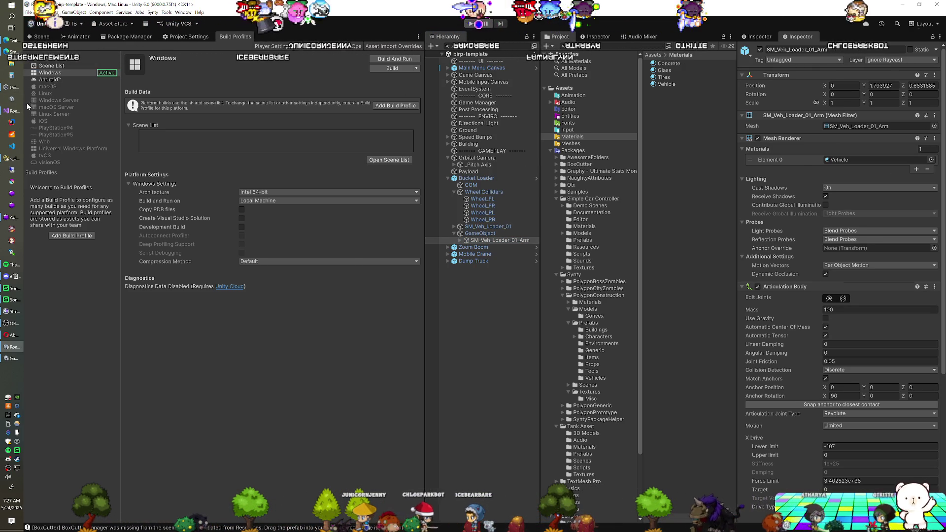
click(13, 110)
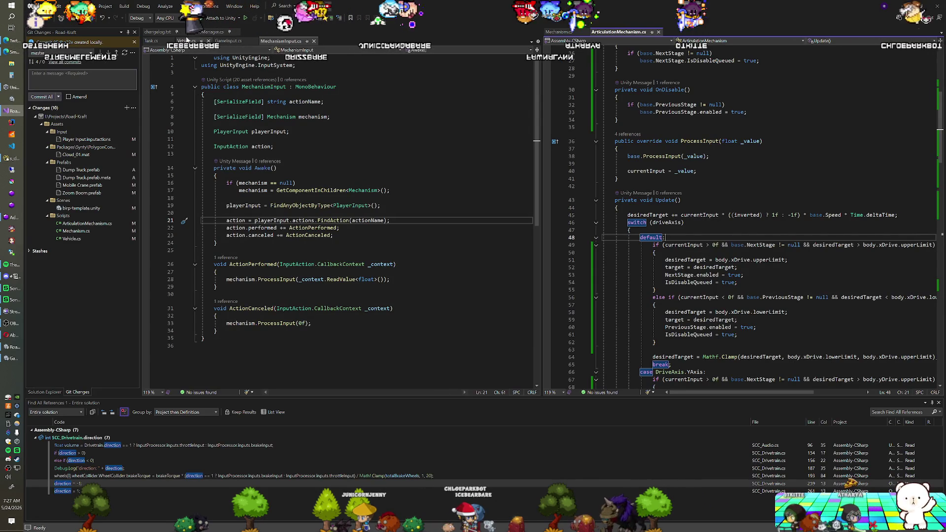
Step: Review the first line of changelog.txt in Visual Studio, then return to Unity
click(166, 33)
click(219, 50)
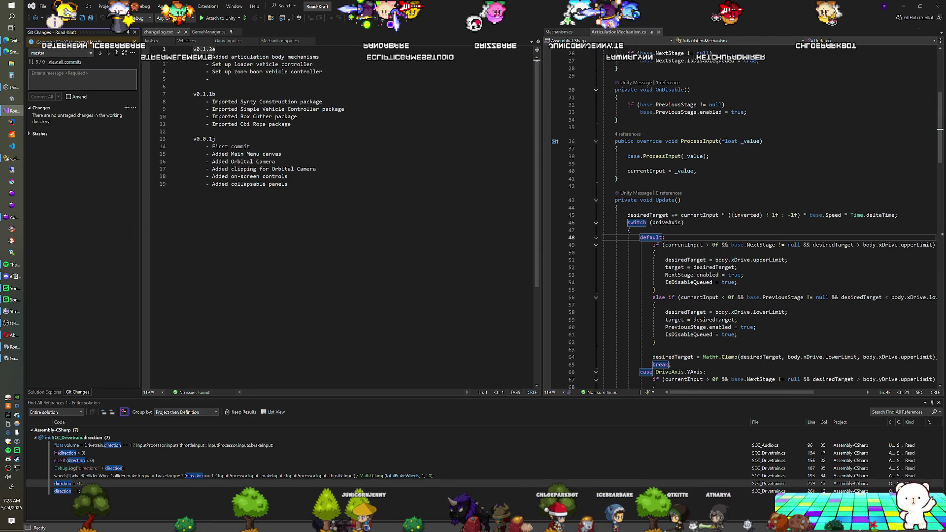
key(alt+Tab)
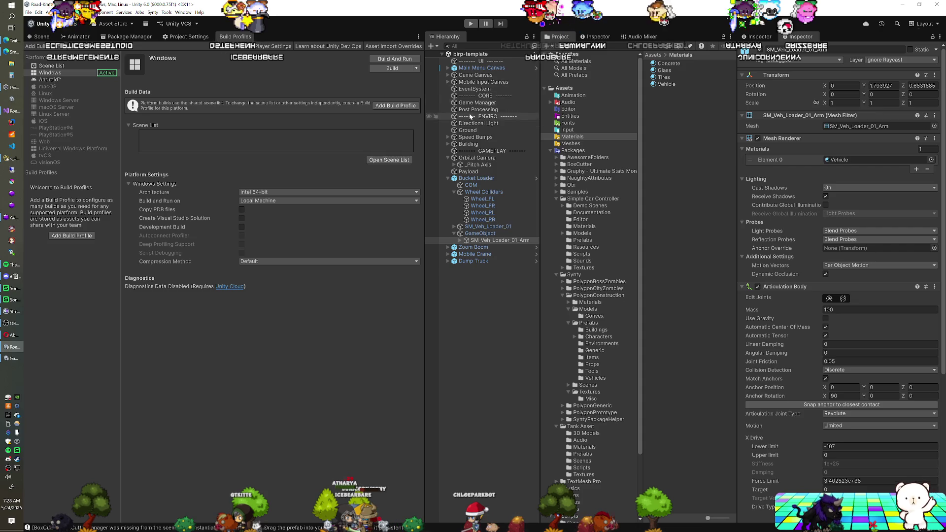
Step: Review the loader arm, the Bucket Loader's vehicle settings and the loader's GameObject
click(483, 240)
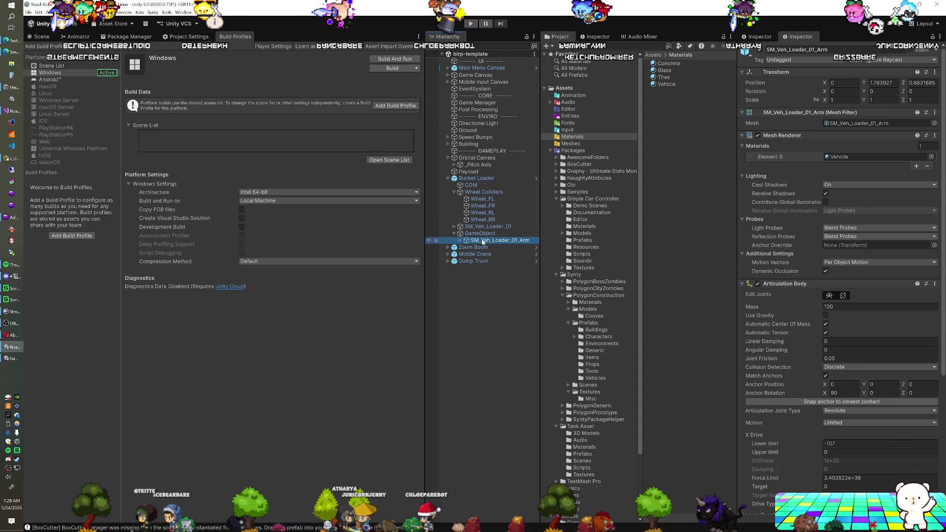
scroll(789, 231, down, 8)
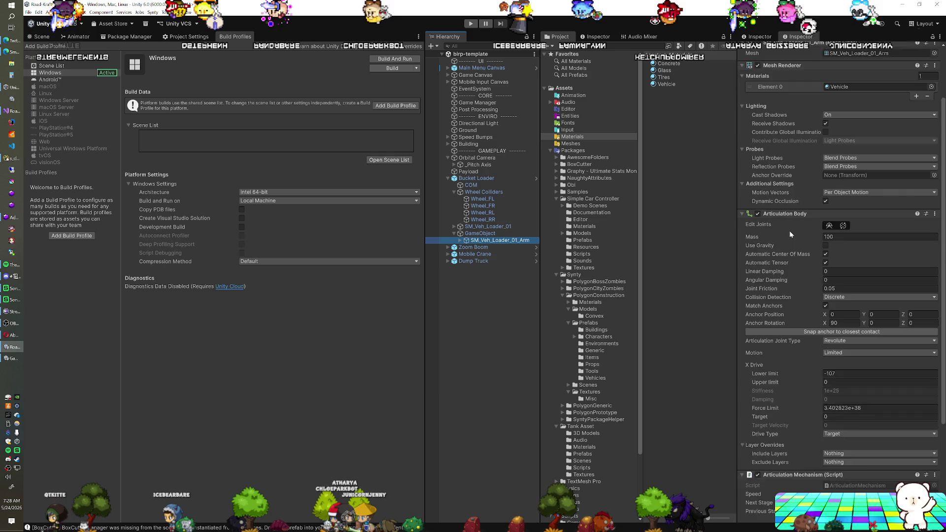
scroll(789, 229, up, 8)
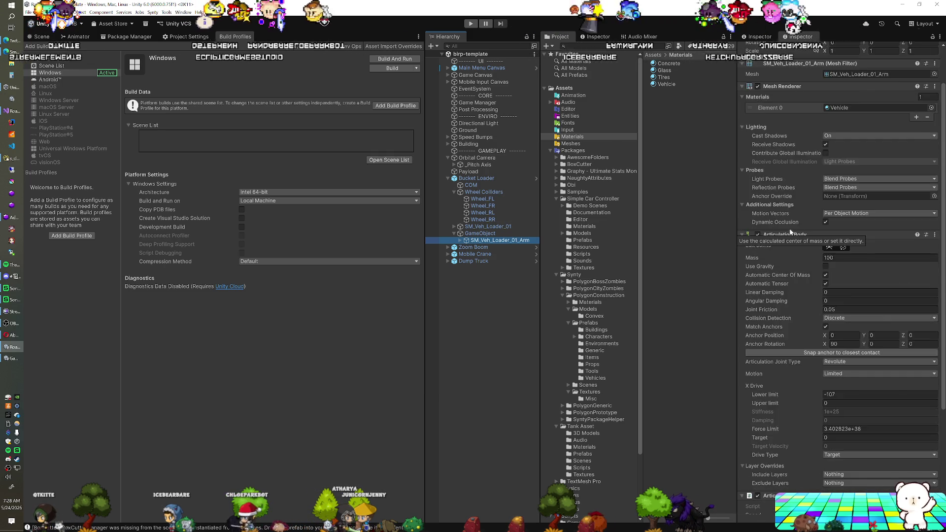
click(471, 179)
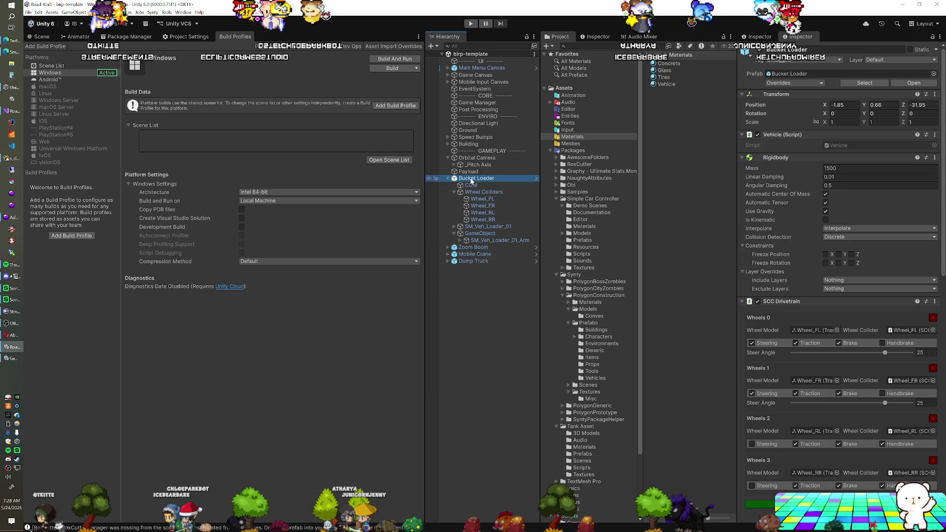
click(489, 234)
Step: Inspect the Dump Truck's GameObject, then open the Bucket Loader prefab for editing
click(448, 261)
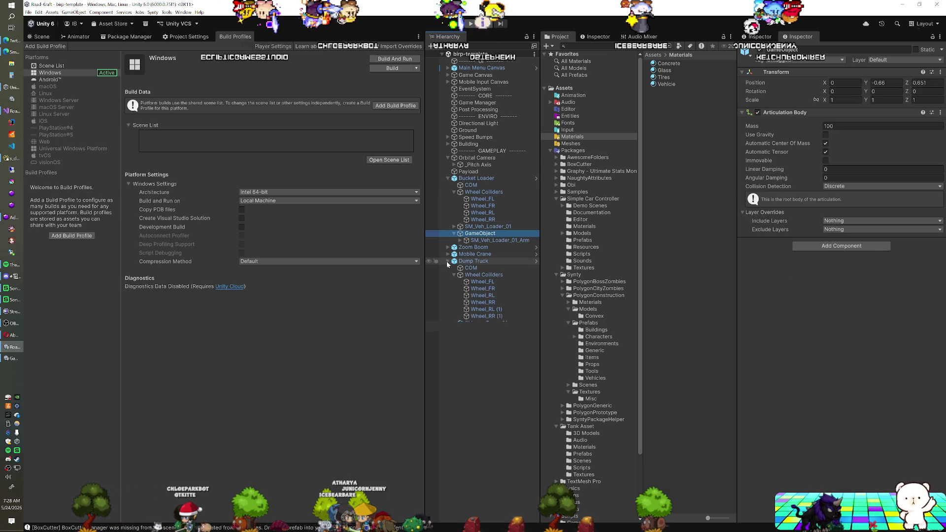
click(475, 399)
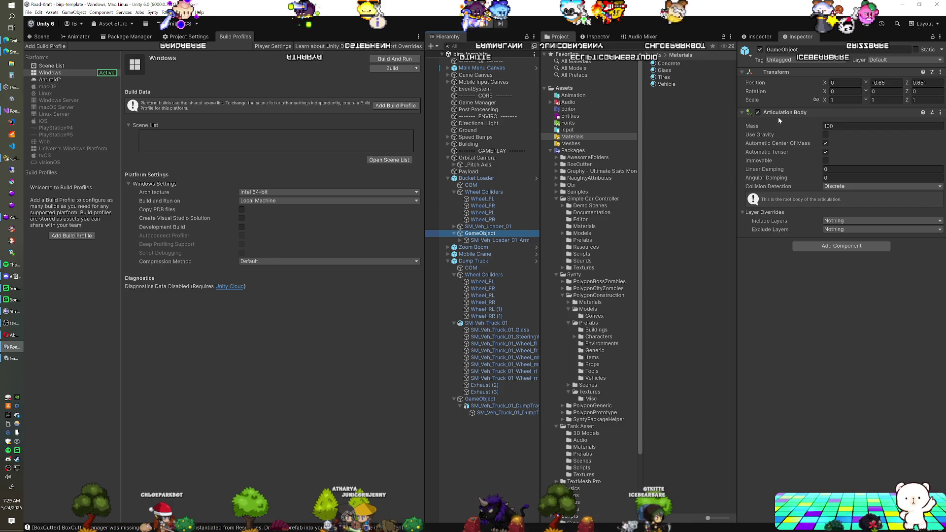
click(536, 179)
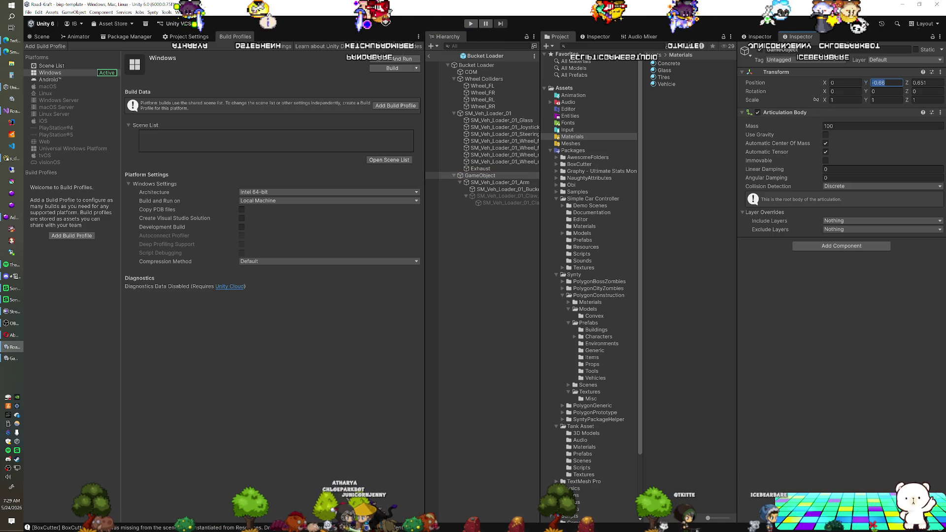
Step: Reset the loader pivot GameObject's position to zero, with the arm re-parented under it
click(510, 183)
drag(509, 185, 488, 219)
click(487, 176)
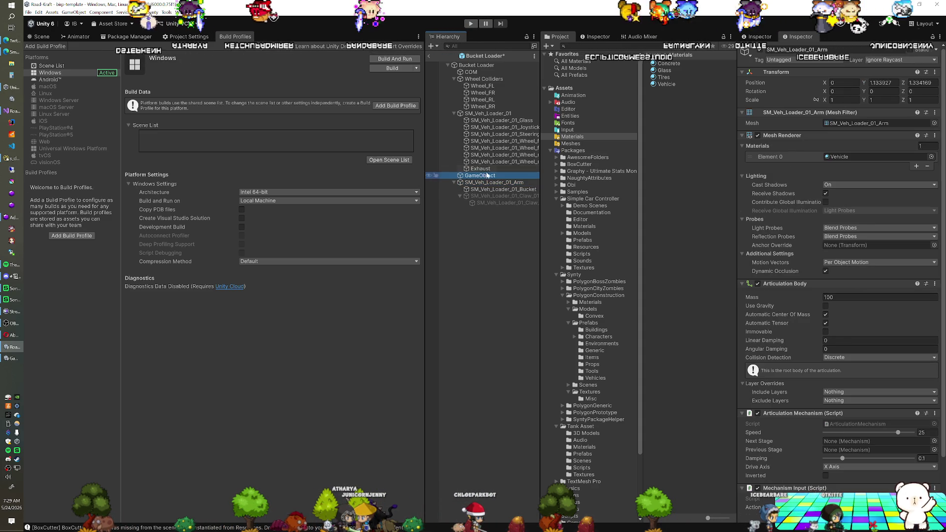
right_click(777, 75)
click(791, 80)
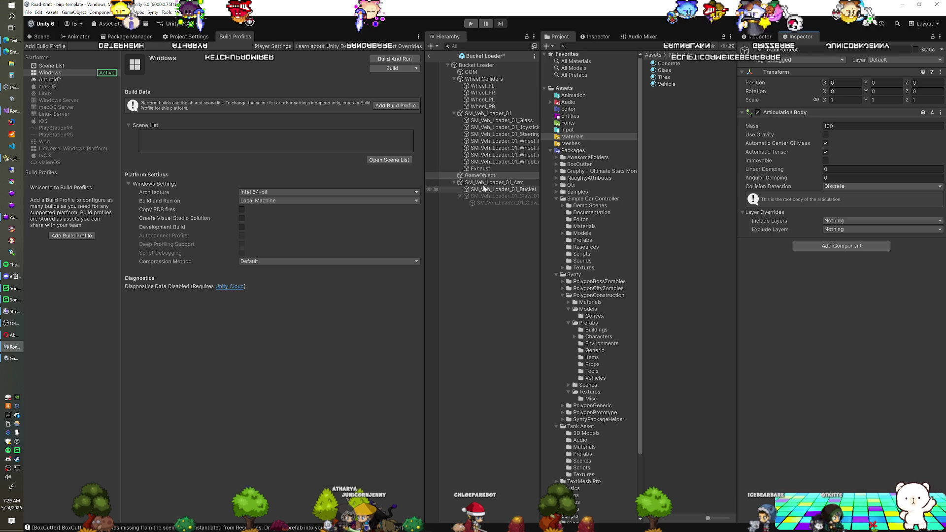
drag(486, 177, 486, 178)
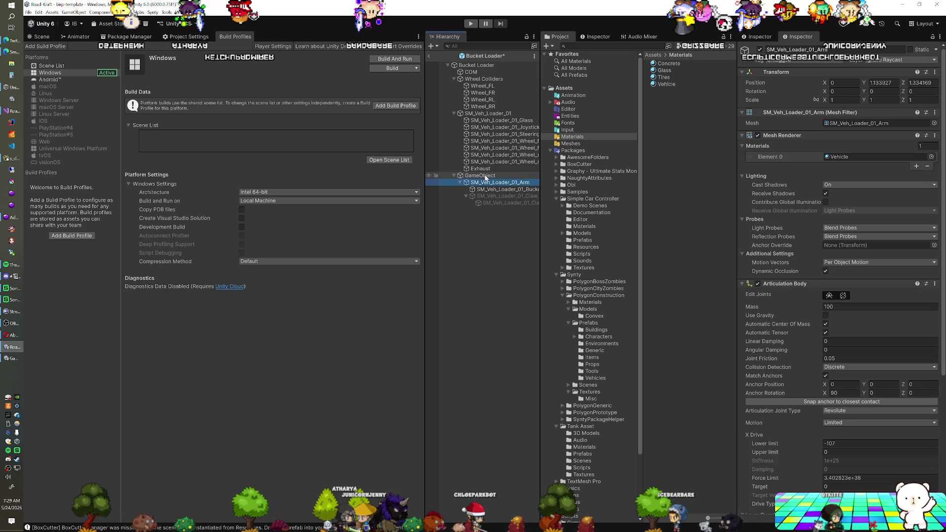
Step: Save the Bucket Loader prefab, return to the scene, and open Player settings
click(429, 57)
click(468, 279)
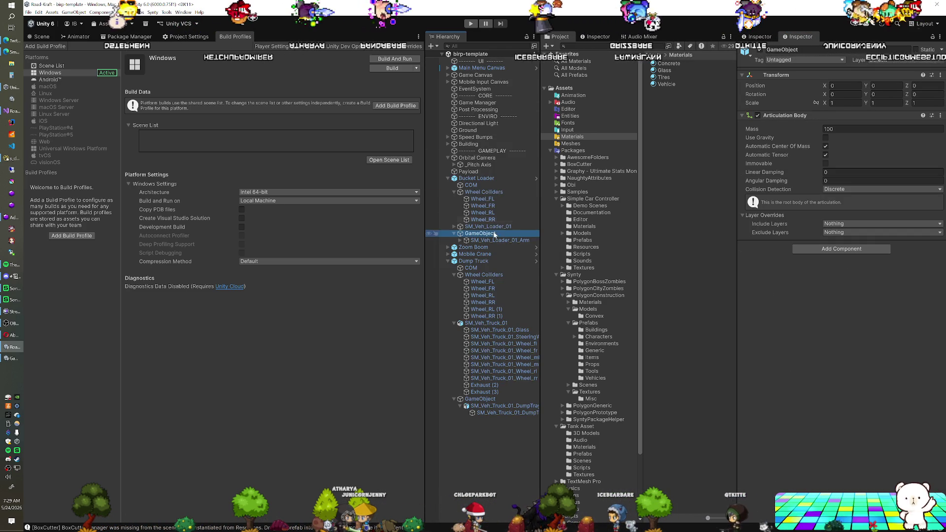
click(48, 38)
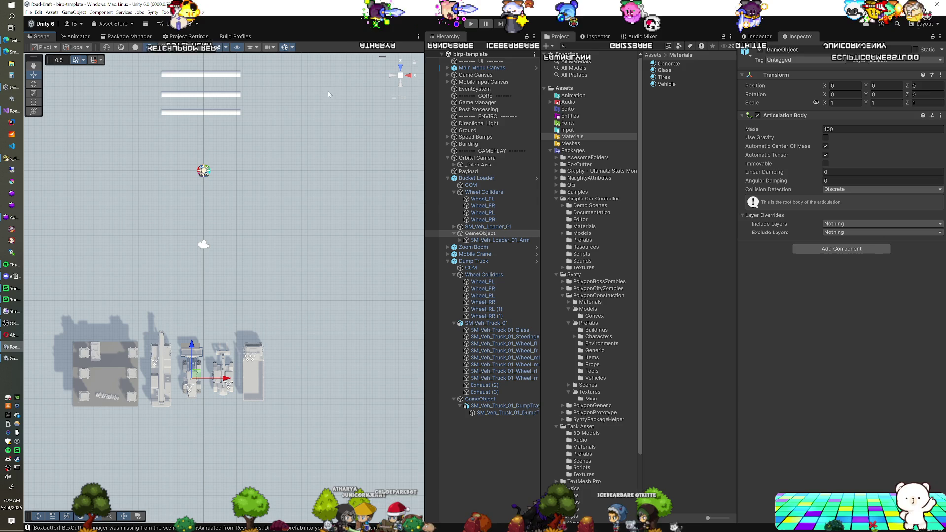
click(237, 36)
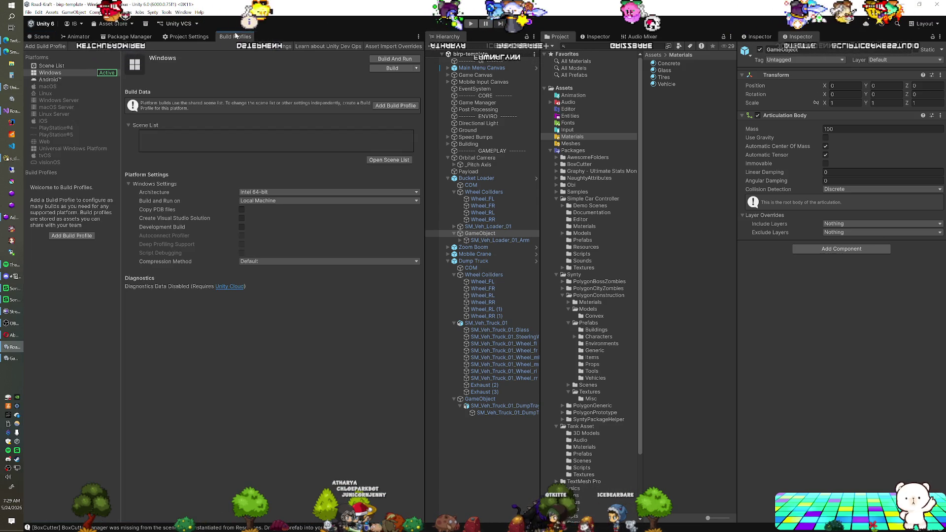
click(191, 37)
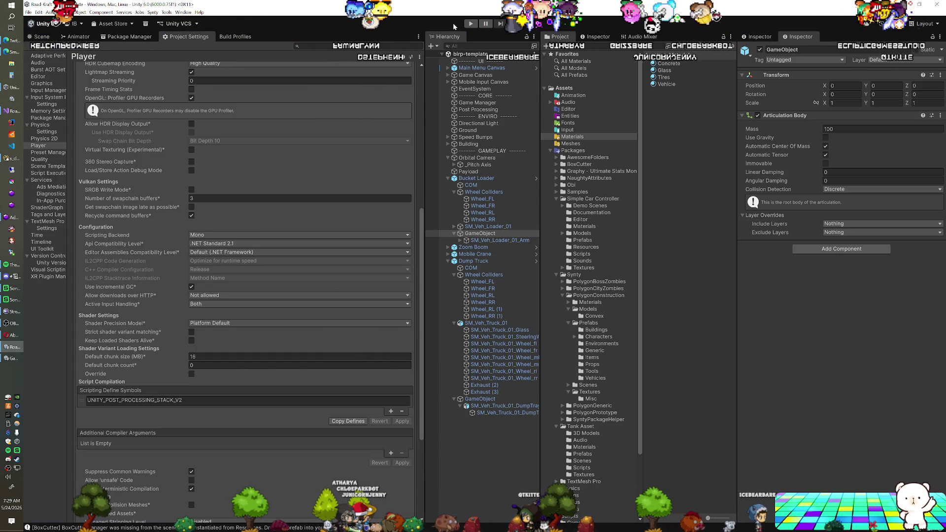
Step: Run the scene in Play mode and drive the bucket loader
click(471, 24)
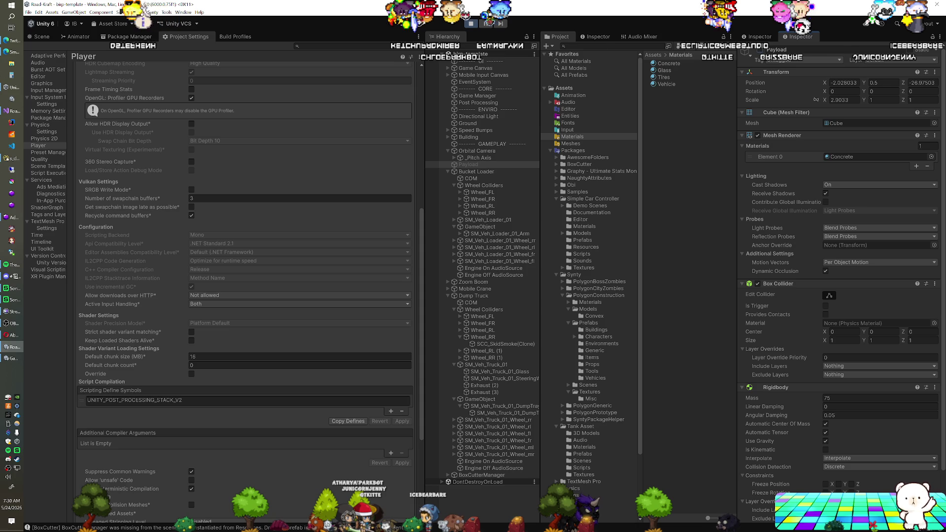
click(476, 61)
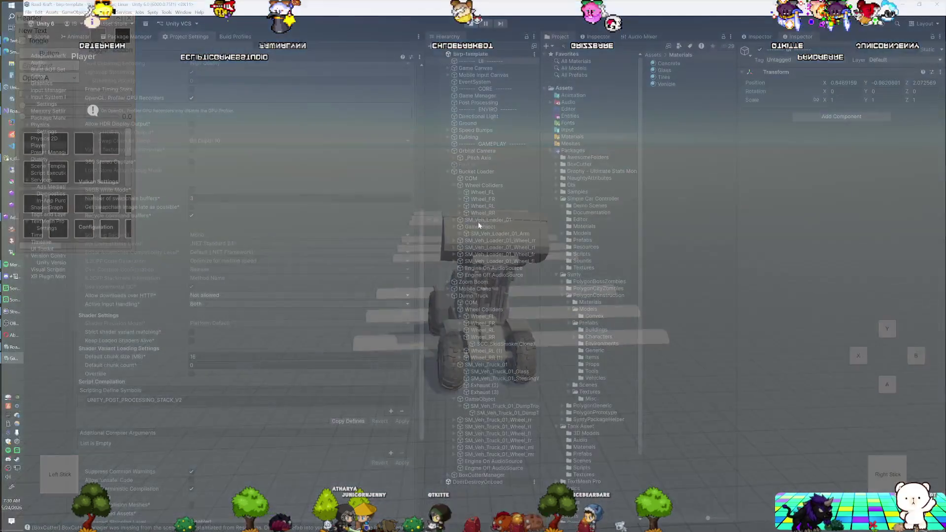
Step: Select the loader arm's pivot GameObject in the Hierarchy
click(478, 227)
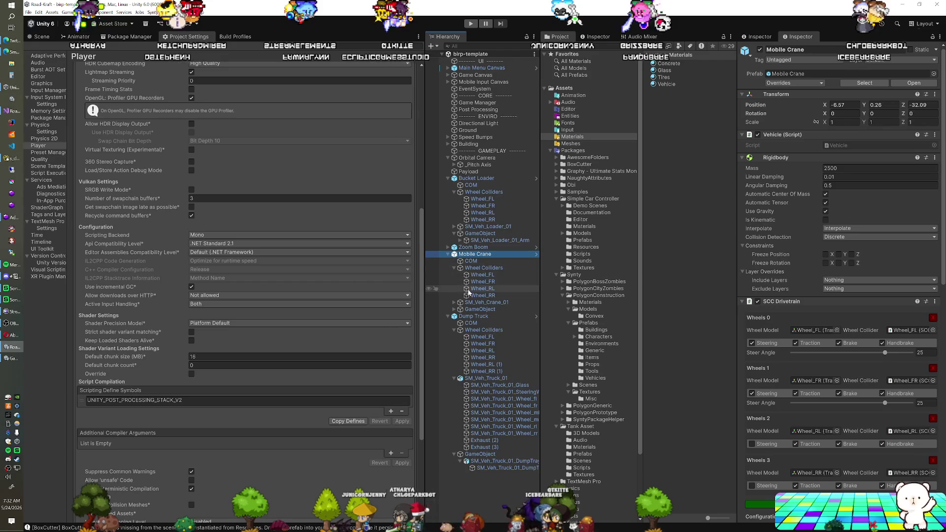
Step: Invert the articulation mechanism direction on the crane's SM_Veh_Crane_01_Top
click(469, 302)
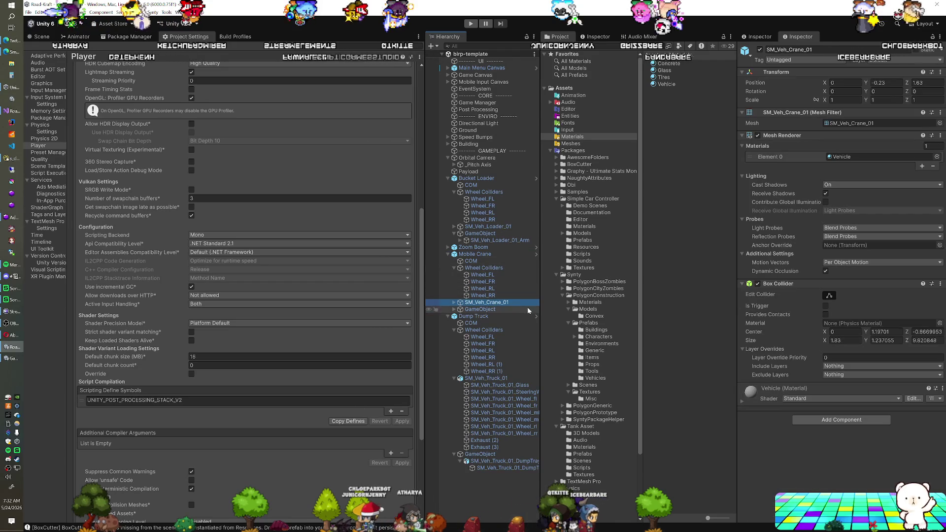
click(454, 302)
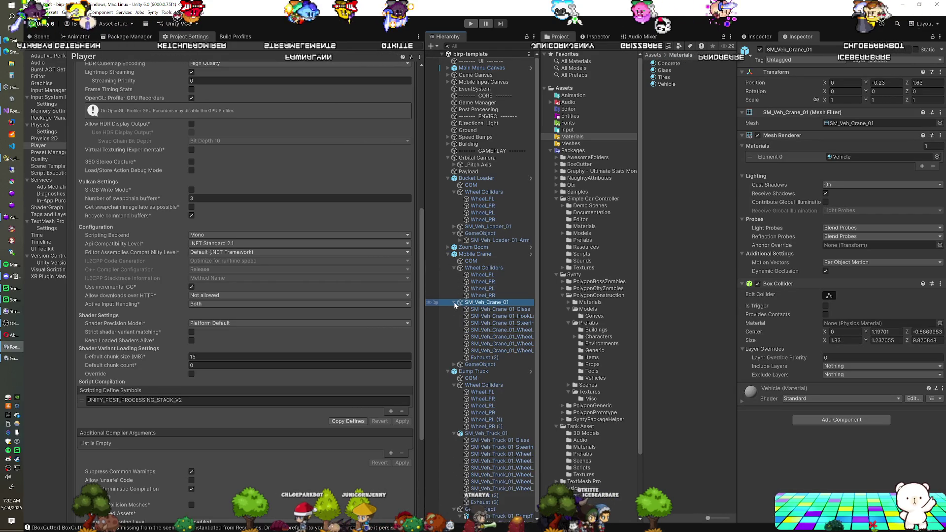
click(454, 365)
click(487, 372)
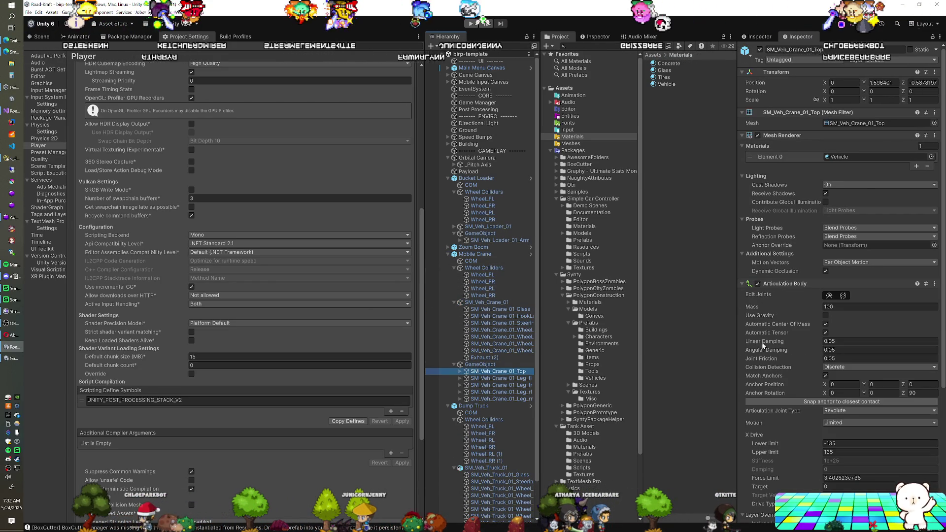
scroll(762, 347, down, 6)
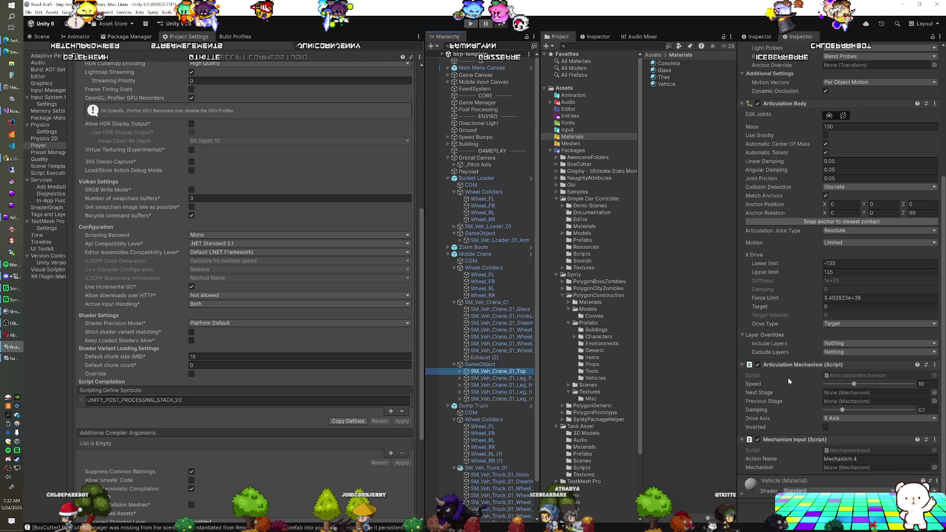
click(825, 427)
Step: Apply all overrides to the Mobile Crane prefab
click(474, 254)
scroll(882, 92, up, 5)
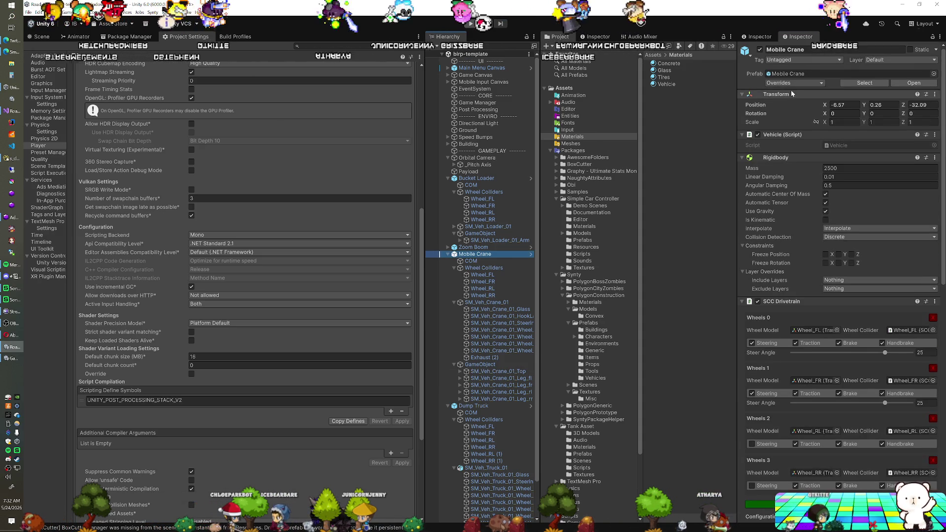
click(795, 83)
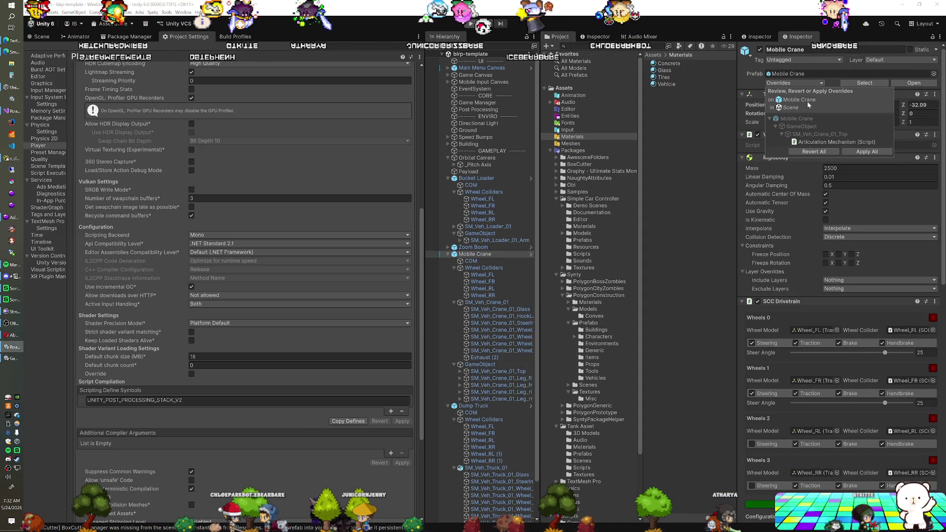
click(855, 153)
click(448, 254)
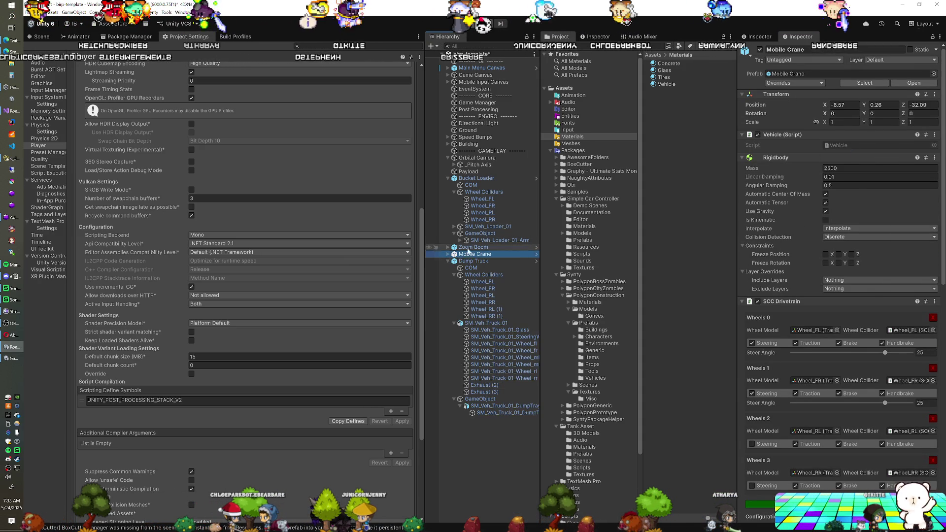
Step: Review the bucket loader arm's mechanism settings and the Bucket Loader's vehicle components
click(486, 240)
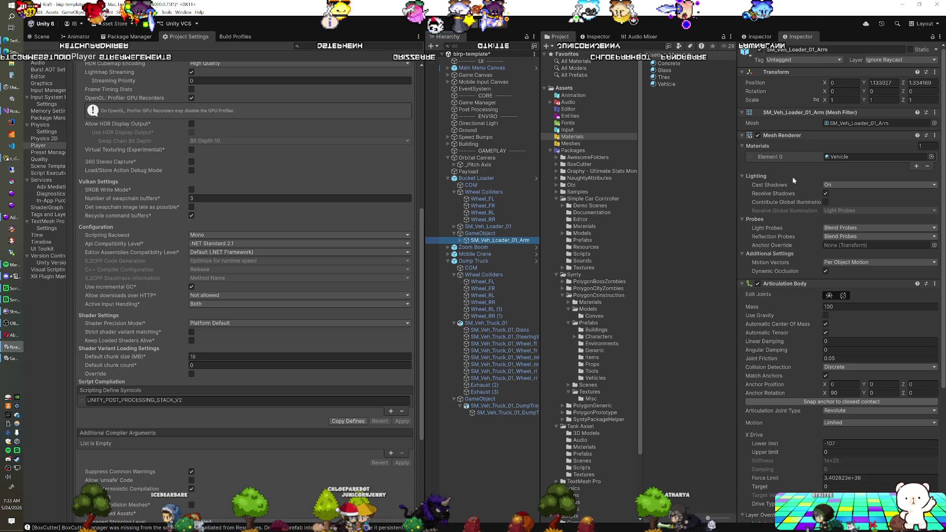
scroll(808, 172, down, 3)
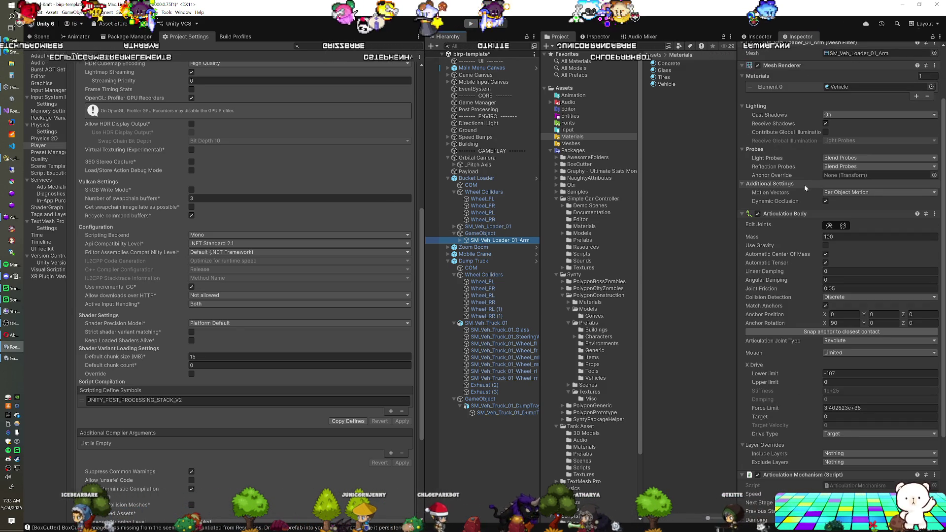
scroll(804, 192, down, 2)
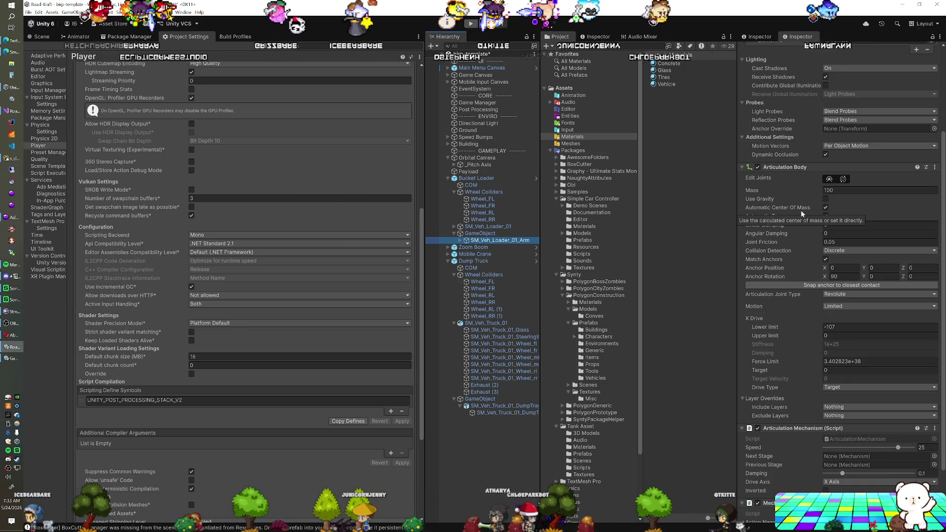
scroll(802, 213, down, 1)
scroll(800, 211, down, 1)
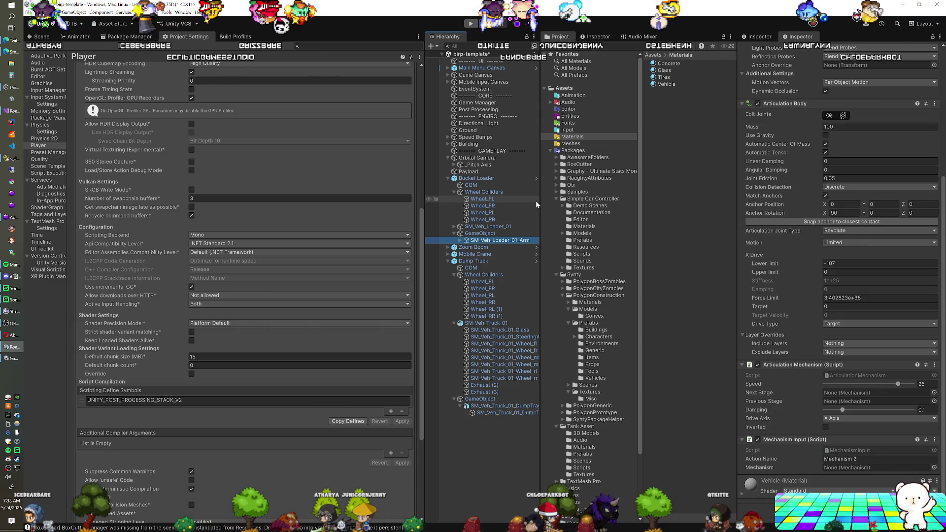
click(487, 179)
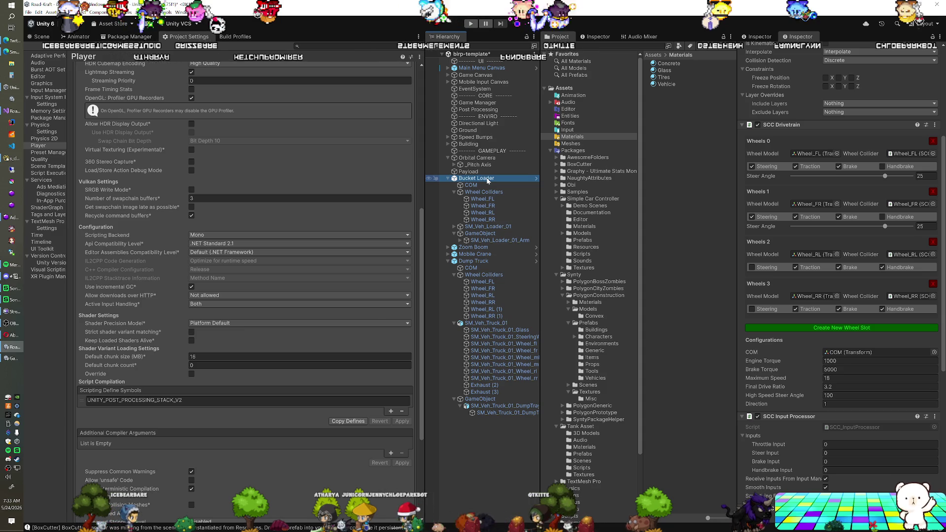
scroll(773, 236, down, 8)
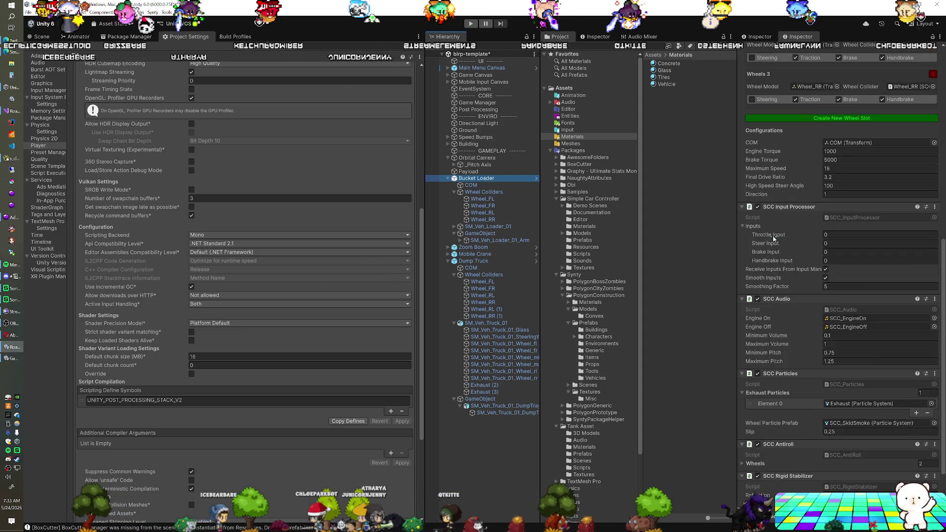
scroll(772, 237, down, 3)
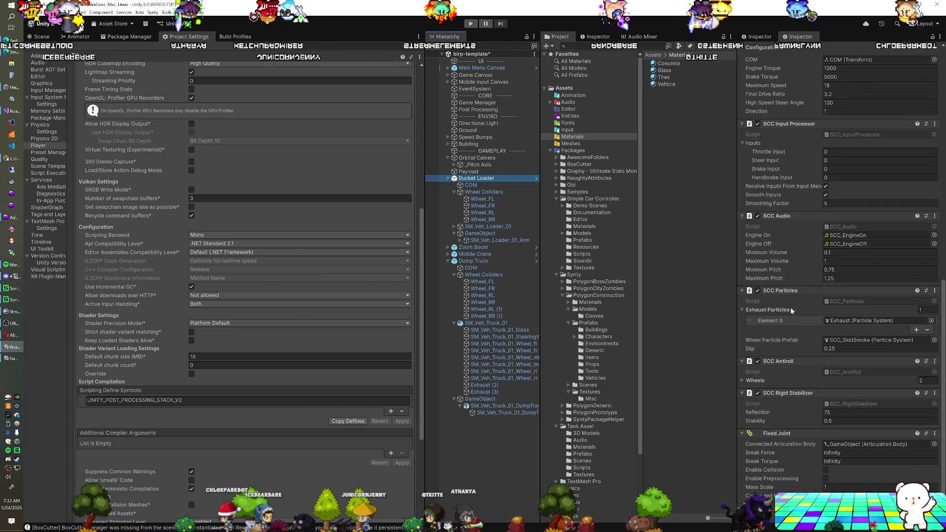
click(480, 233)
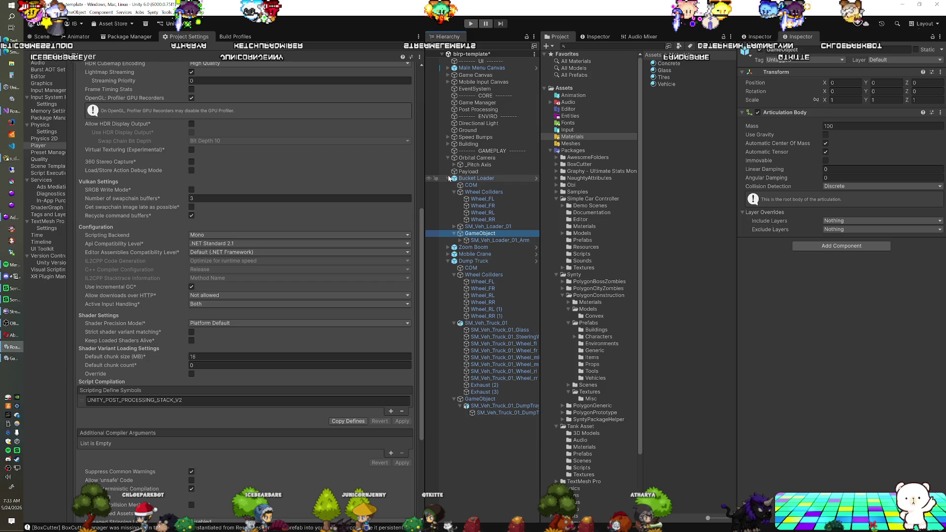
Step: Collapse Bucket Loader and Dump Truck, then browse the PolygonConstruction Generic and Models folders
click(449, 178)
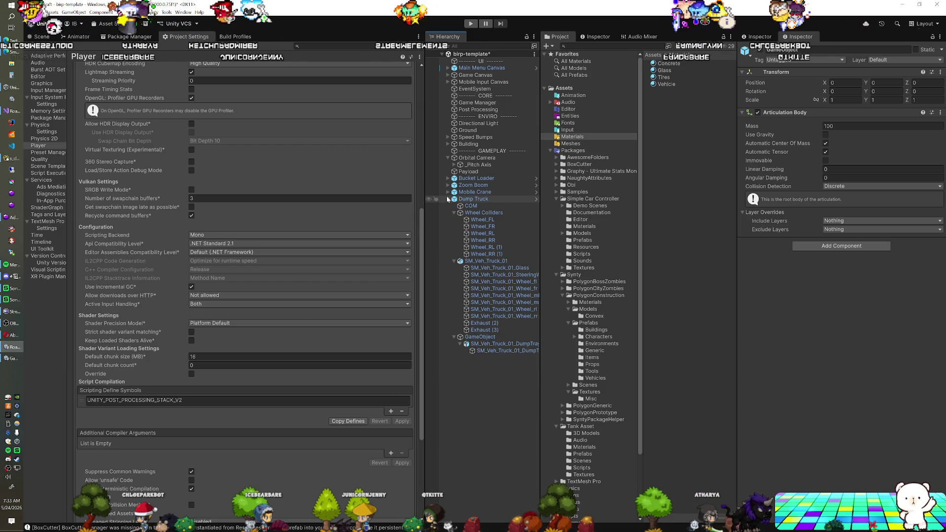
click(449, 199)
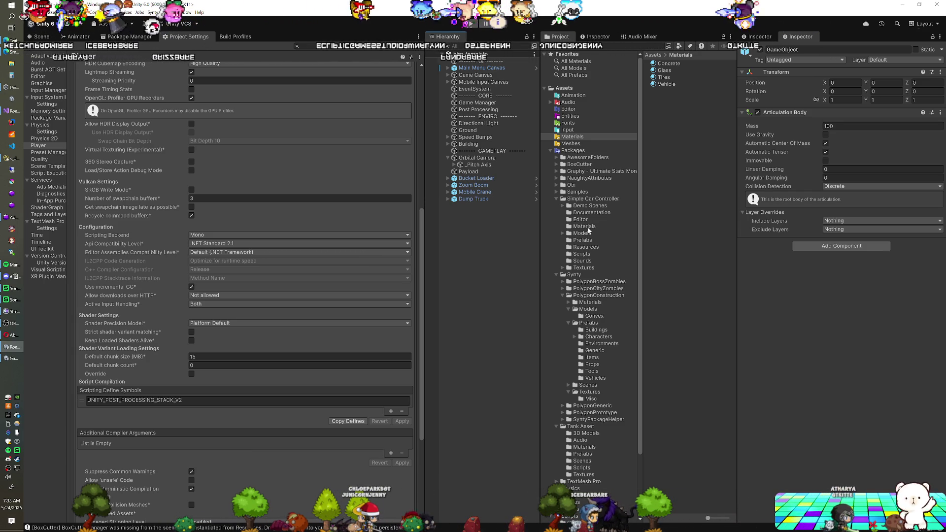
click(599, 351)
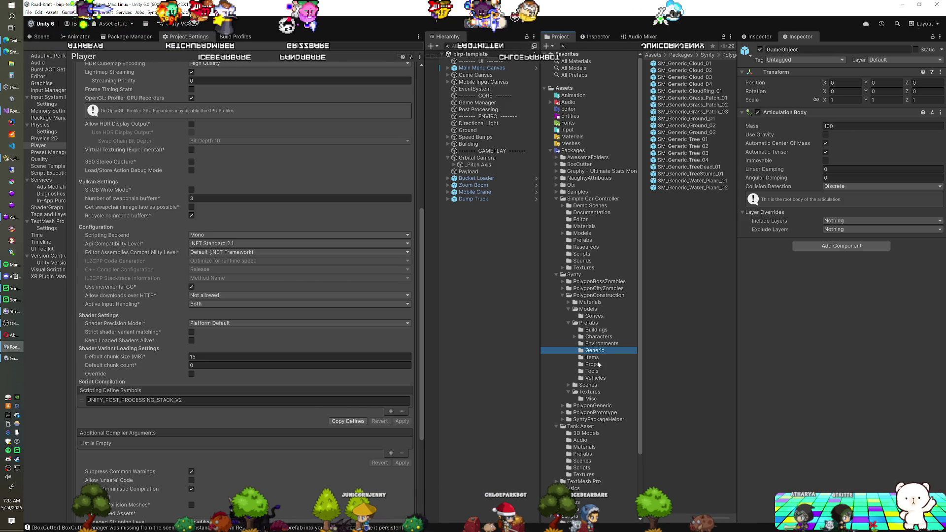
click(588, 309)
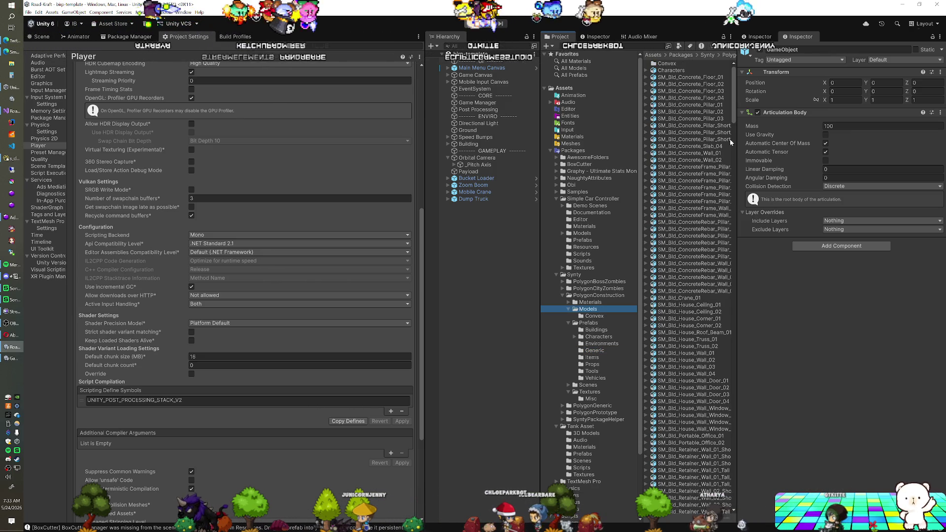
Step: Select SM_Veh_Bulldozer_01 in Models and detach its preview into a large window
drag(729, 139, 726, 503)
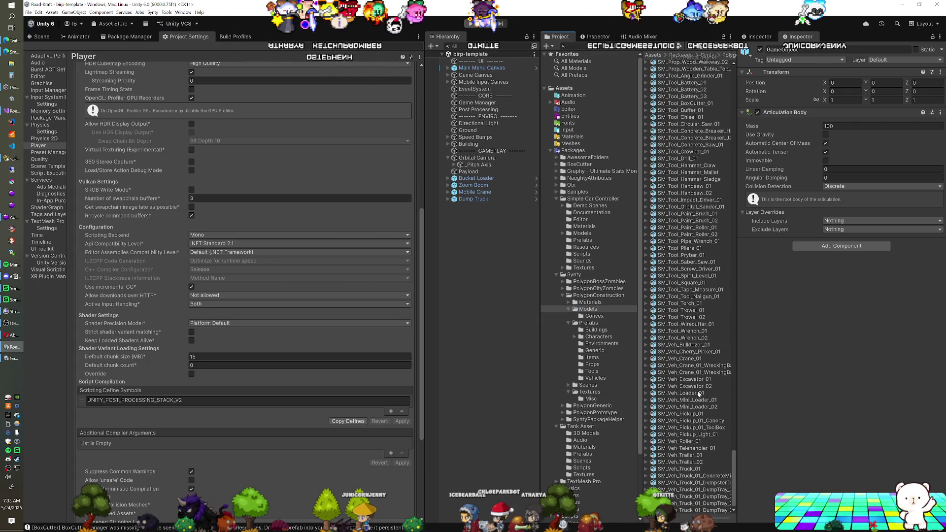
click(689, 344)
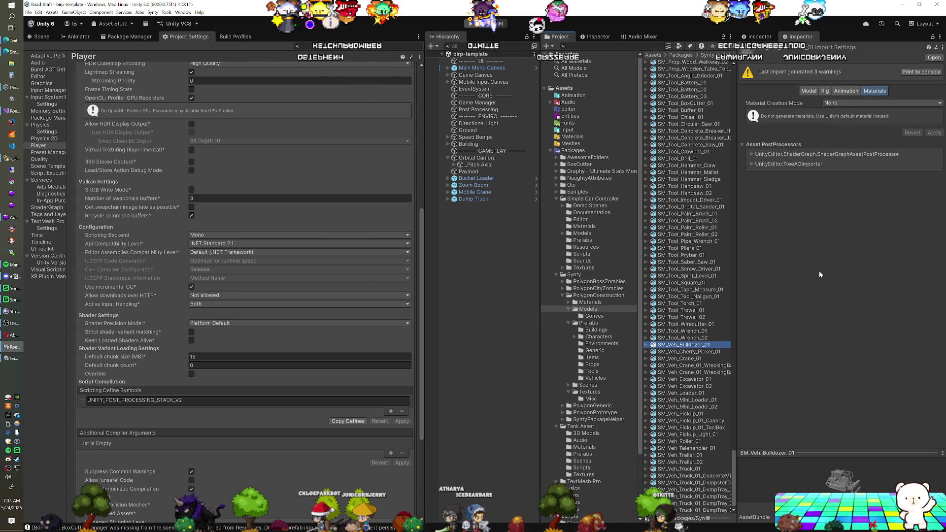
right_click(778, 452)
click(801, 459)
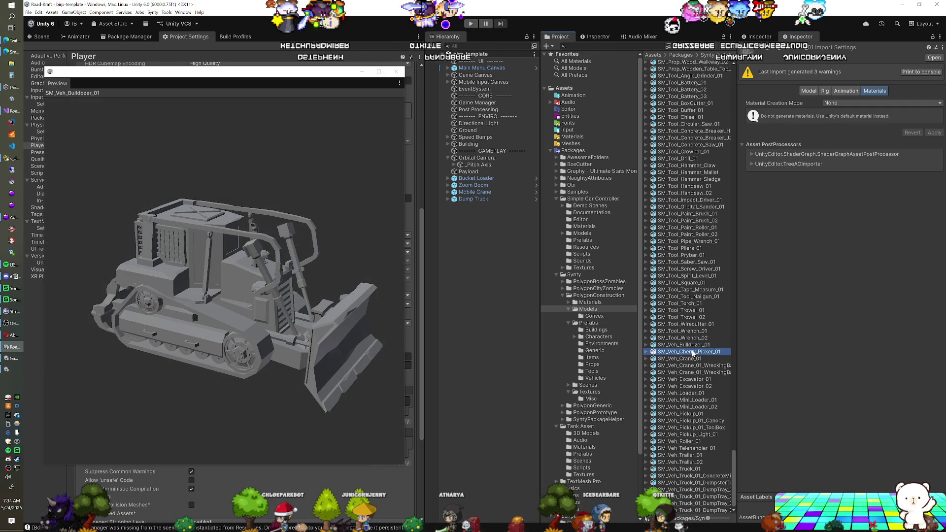
Step: Browse the preview through the crane, excavator, mini loader, pickup, roller and telehandler models
key(Down)
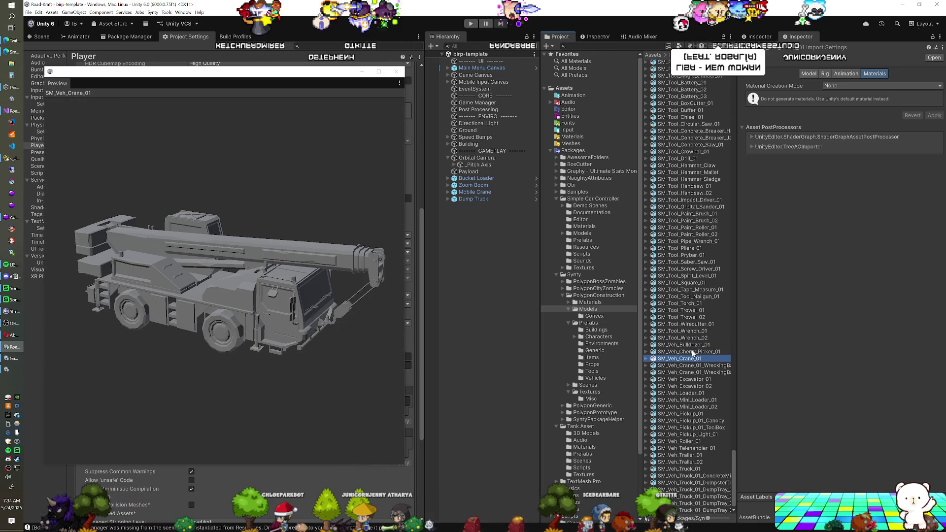
key(Down)
key(Down)
key(Down)
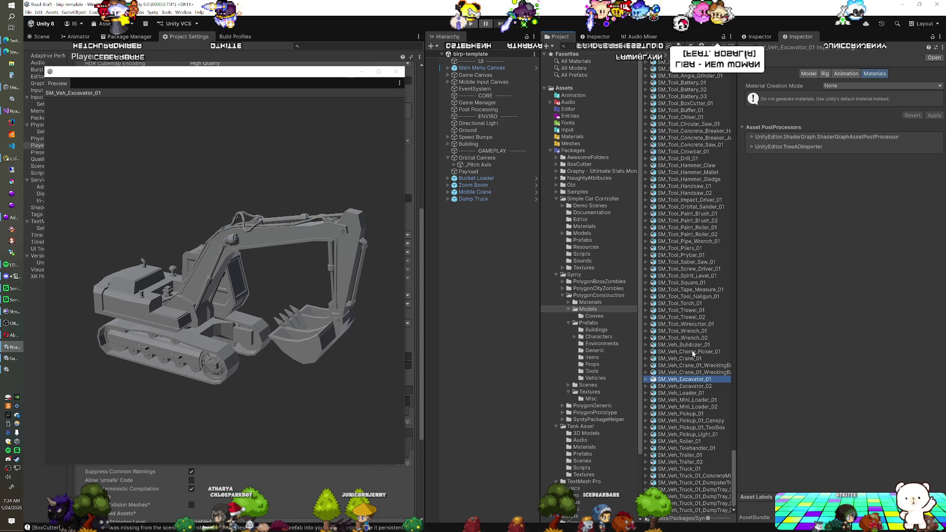
key(Down)
key(Down)
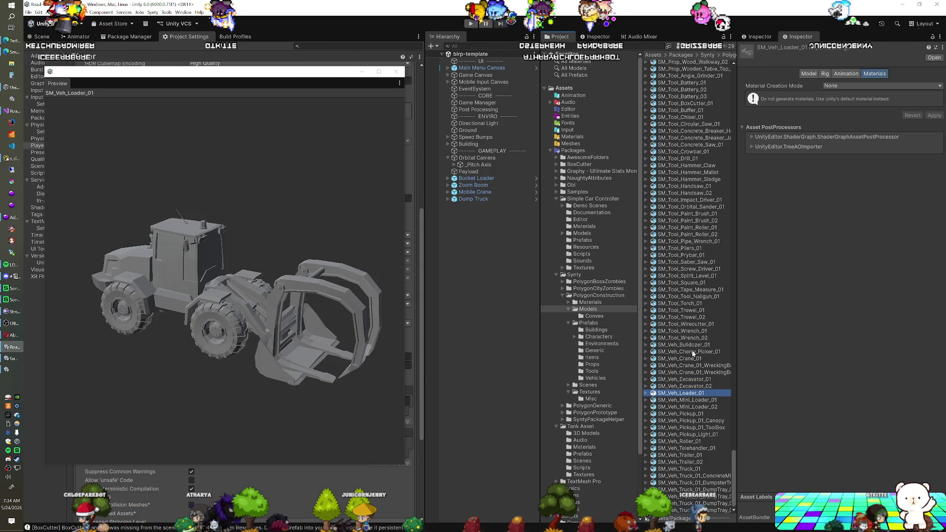
key(Down)
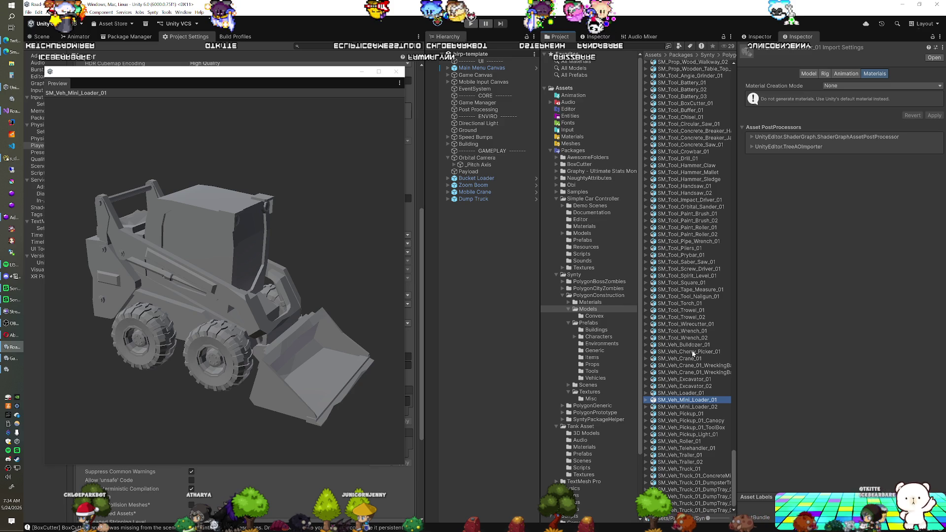
key(Down)
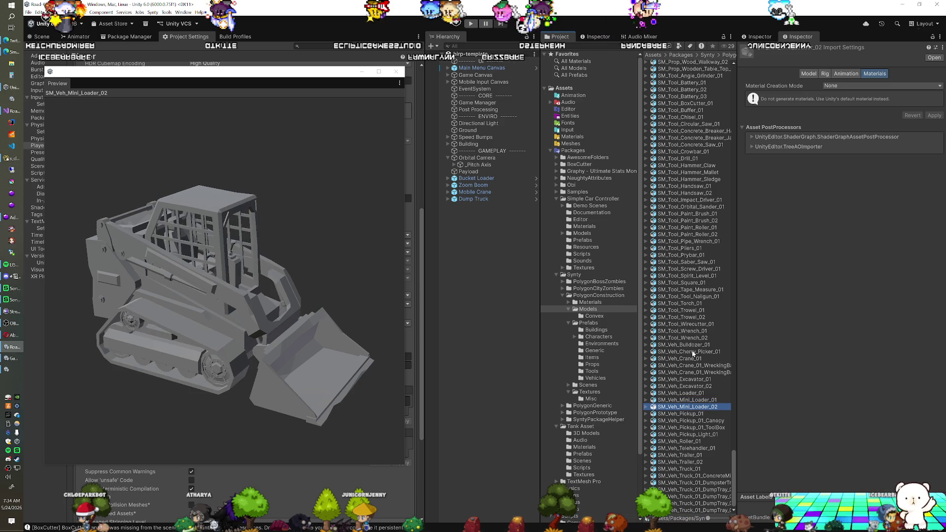
key(Down)
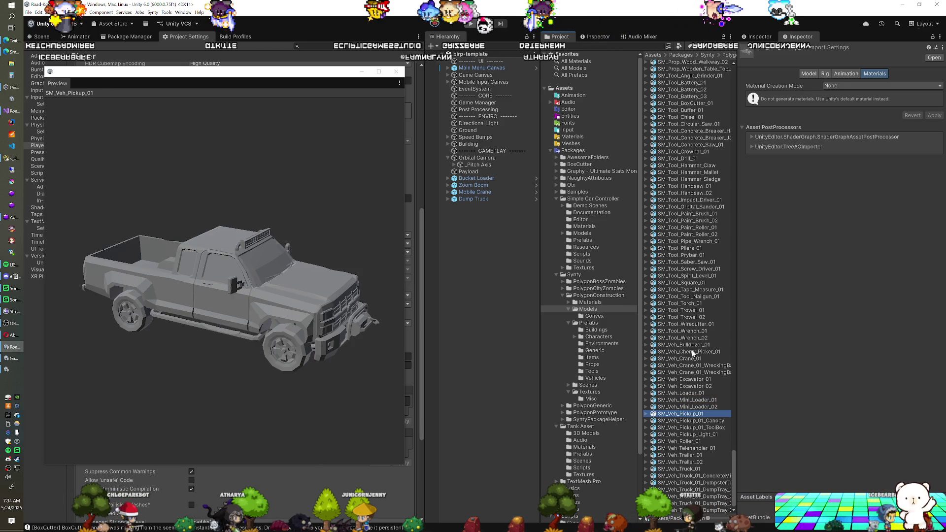
key(Down)
key(Down)
key(Down)
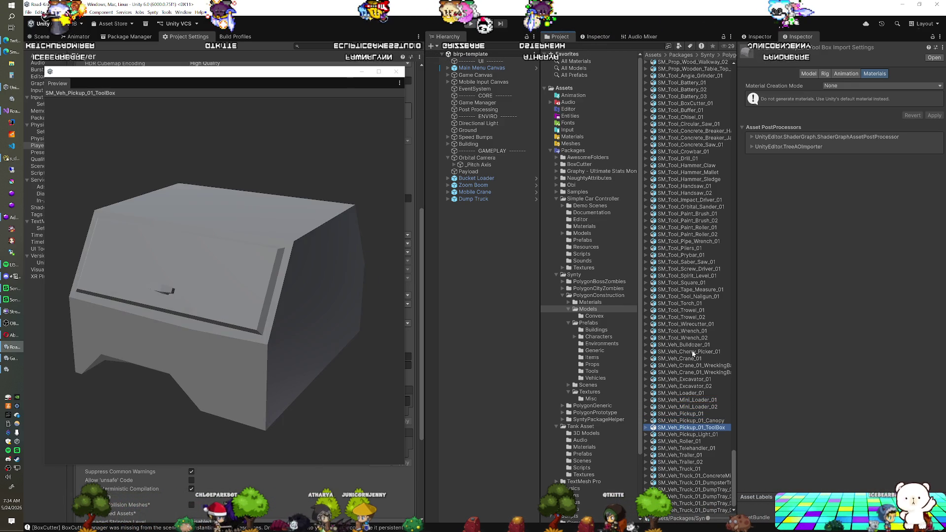
key(Down)
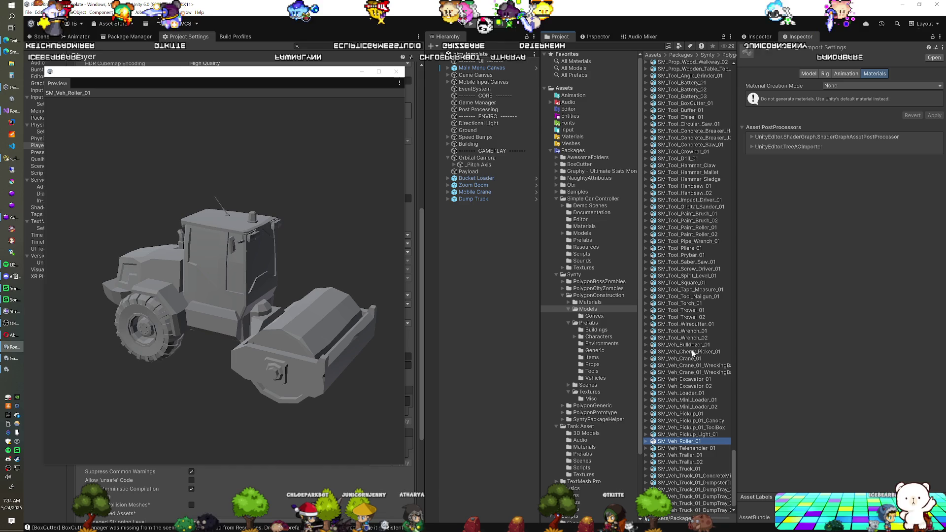
key(Down)
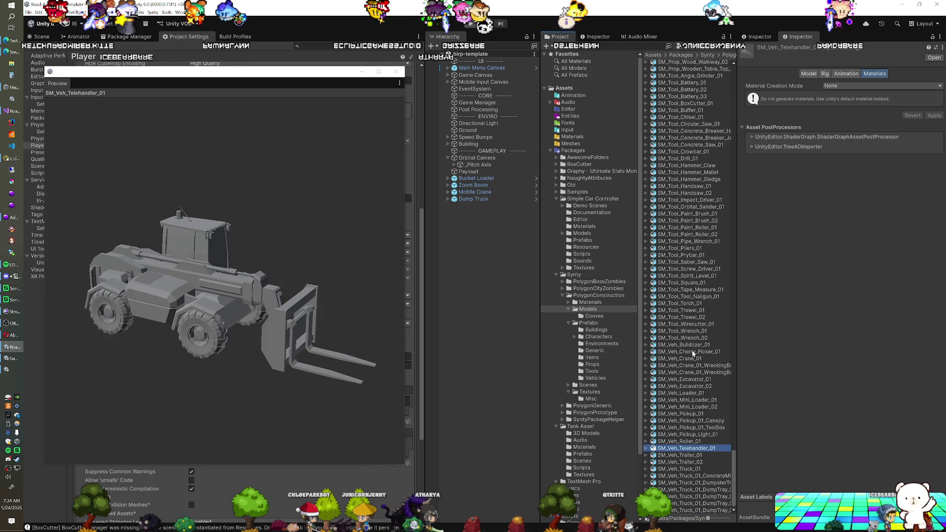
key(Up)
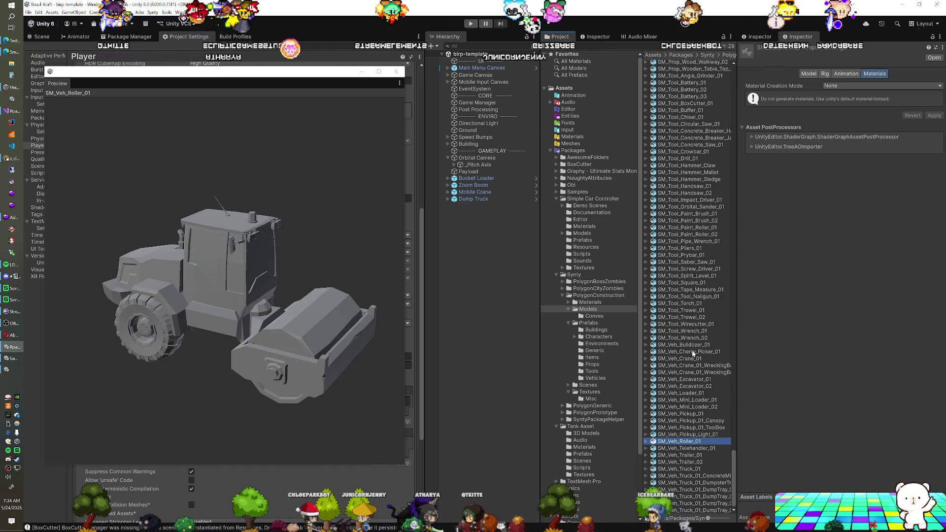
key(Down)
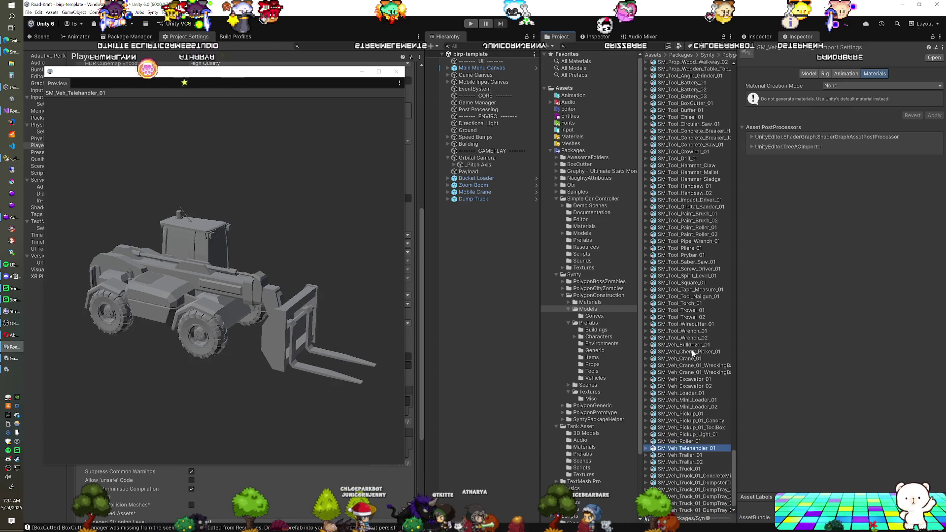
Step: Step through the trailers, mixer and dump trays to SM_Veh_Truck_01_DumpsterTray, then close the preview
key(Down)
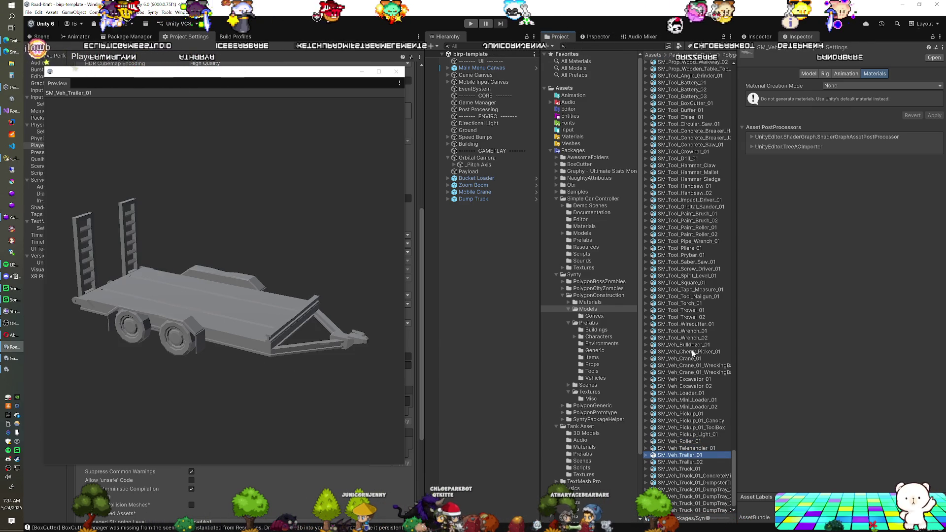
key(Down)
key(Down)
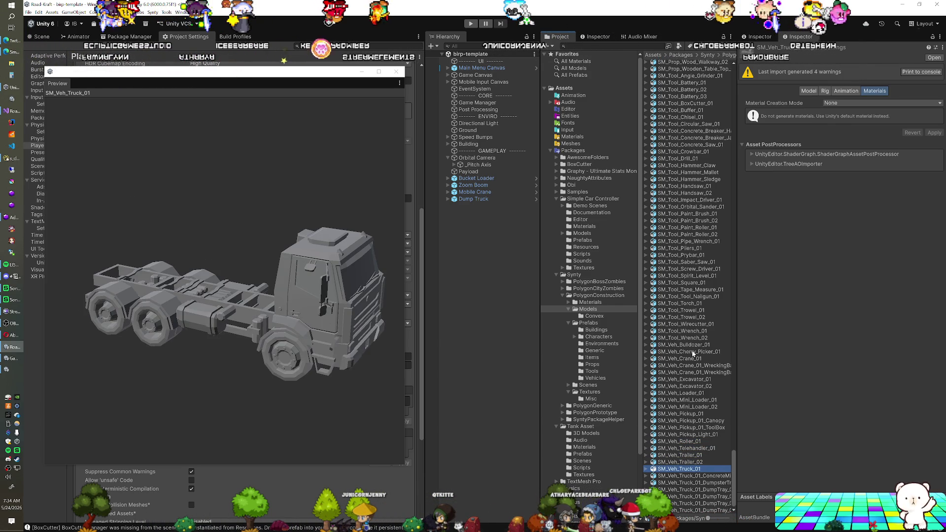
key(Down)
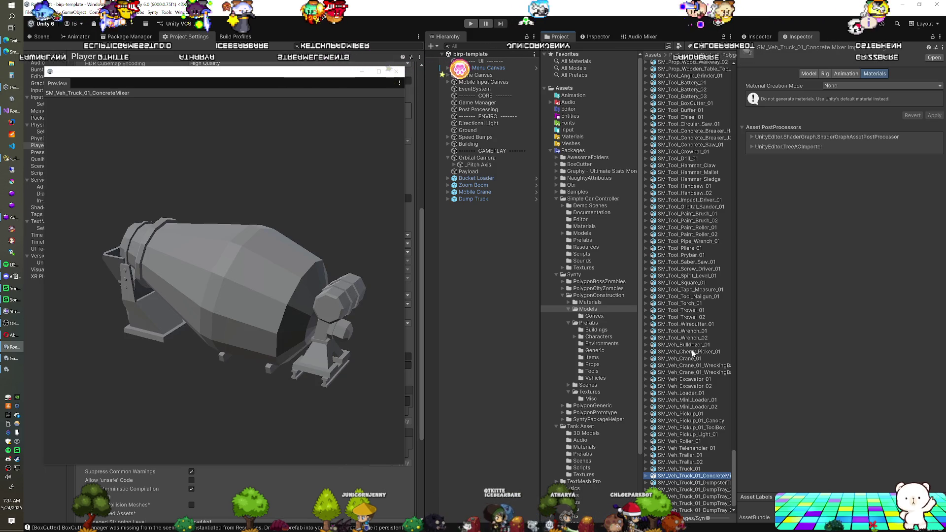
key(Down)
key(Down)
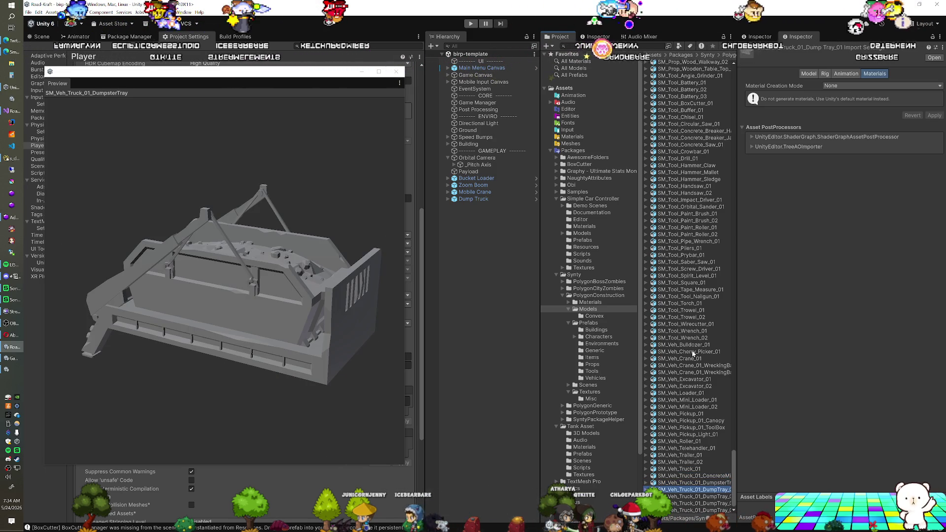
key(Down)
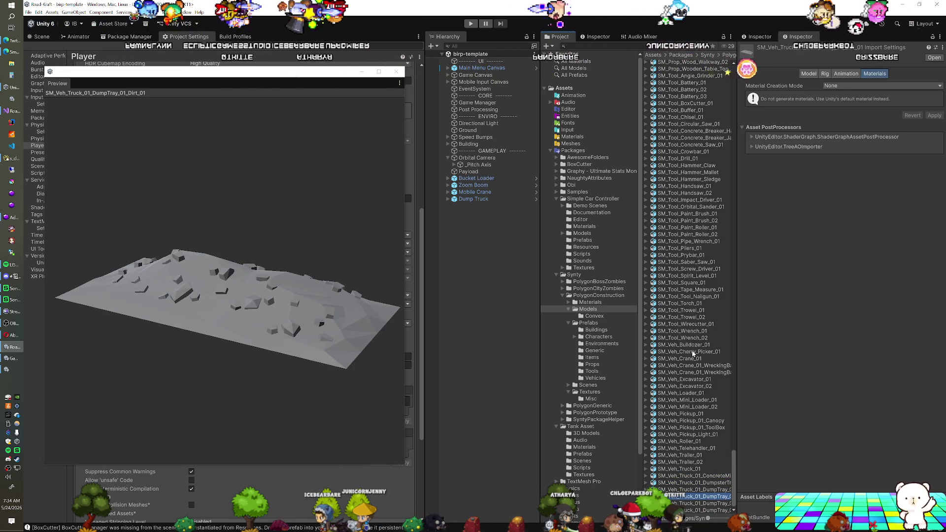
key(Down)
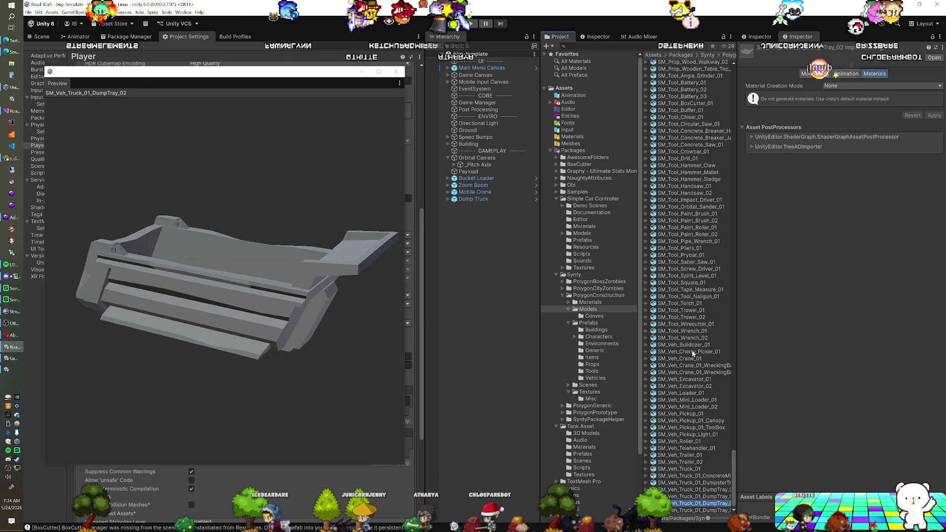
key(Down)
key(Up)
key(Up)
key(Up)
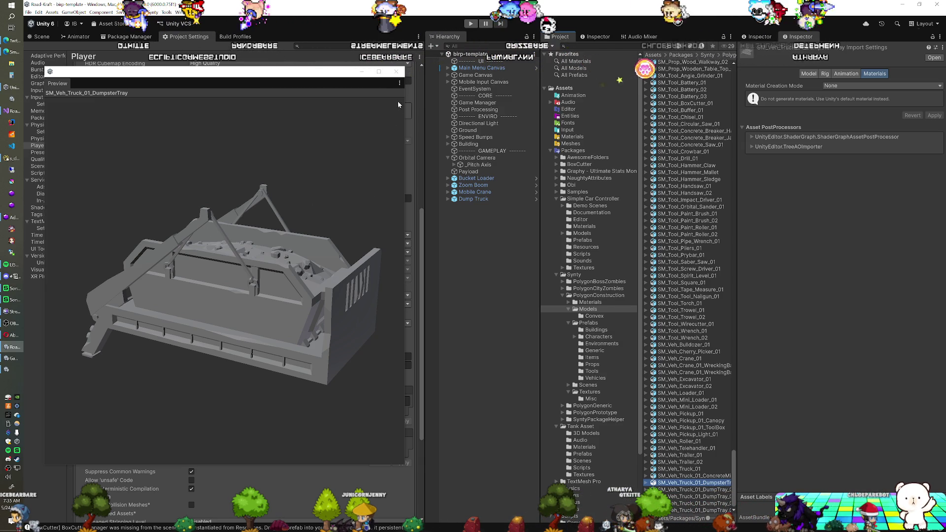
click(398, 74)
Step: Duplicate the Dump Truck as Dump Truck (1), set Position X and Z to 0, and expand it
click(473, 199)
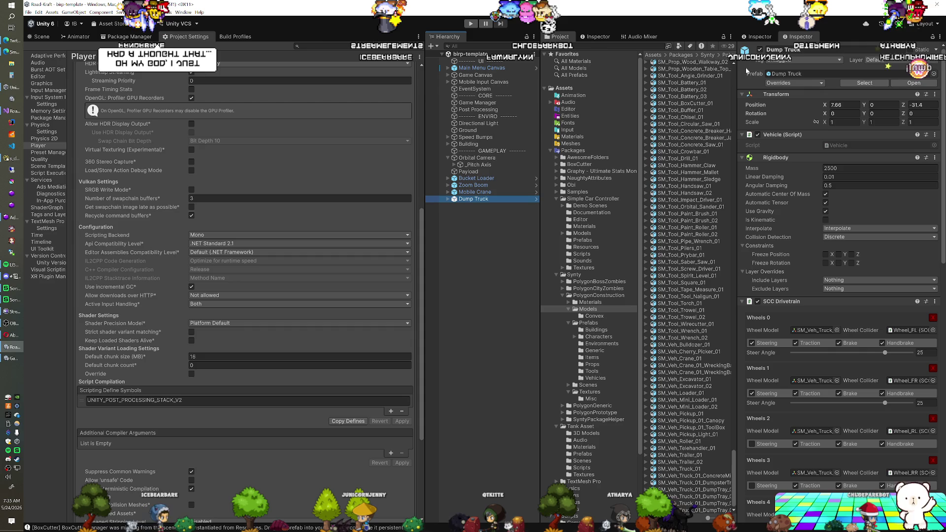
click(755, 37)
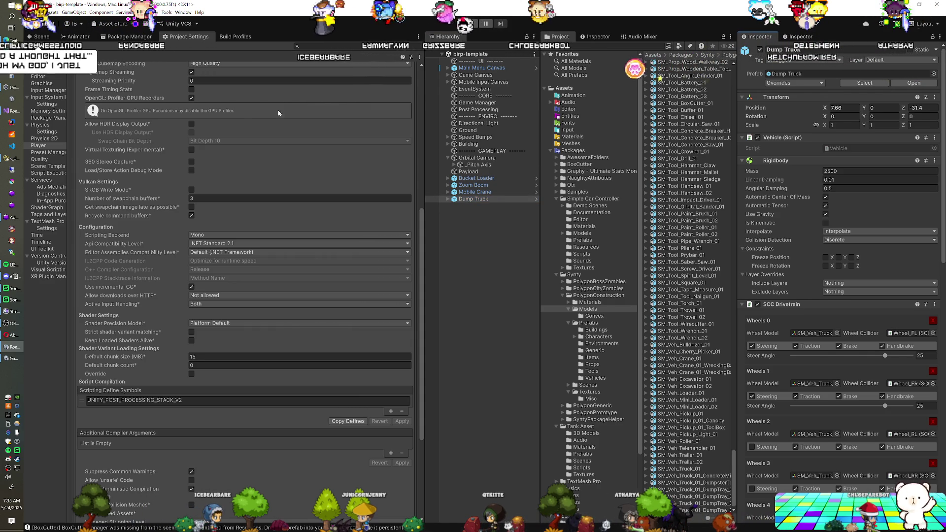
click(43, 37)
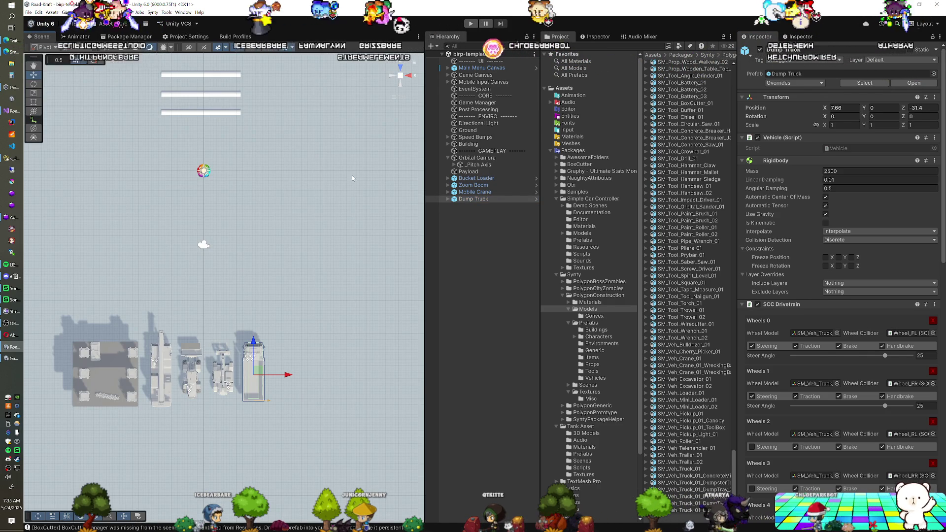
click(473, 199)
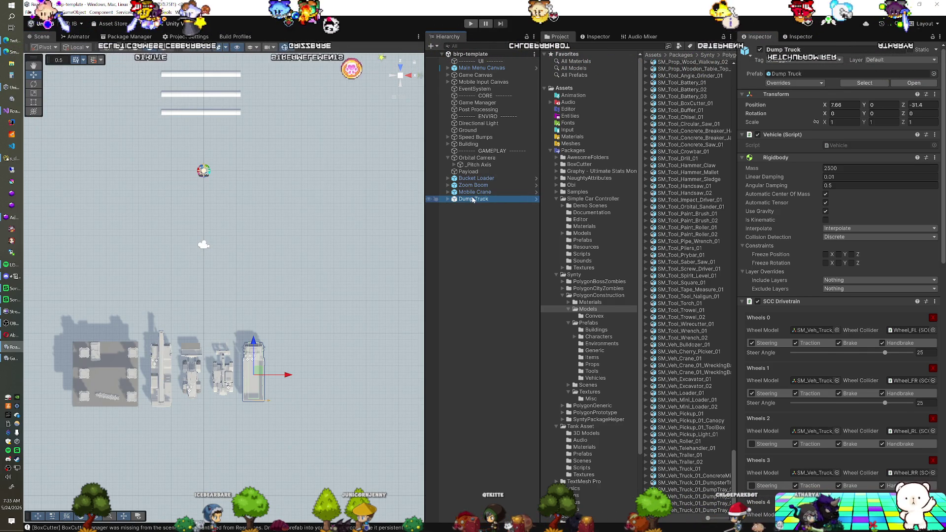
key(ctrl+d)
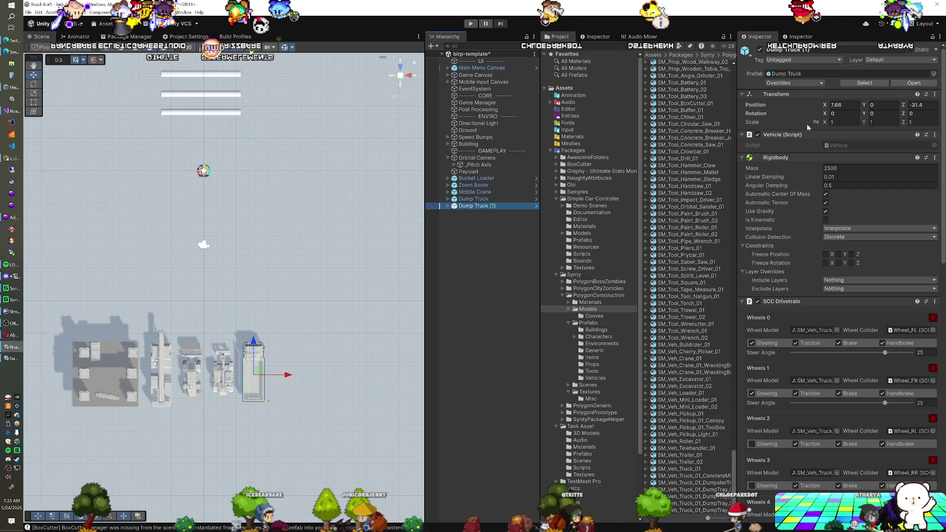
text(0)
key(Tab)
key(Tab)
text(0)
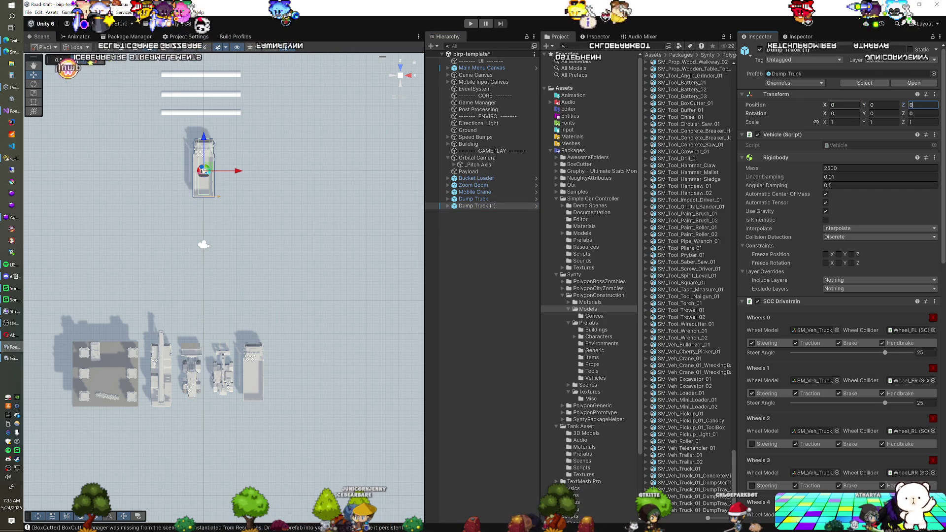
click(448, 206)
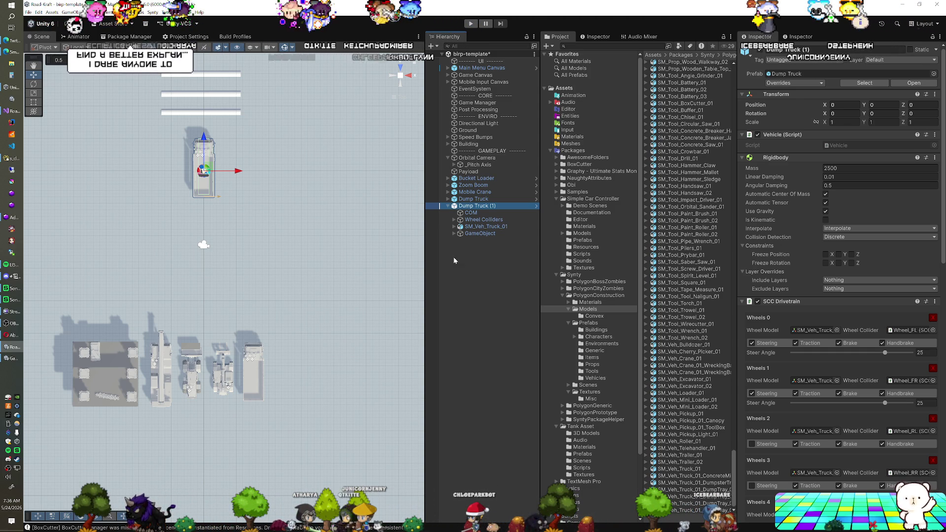
Step: Focus the view on Dump Truck (1) and expand its GameObject to reach the dump tray
drag(119, 262, 243, 210)
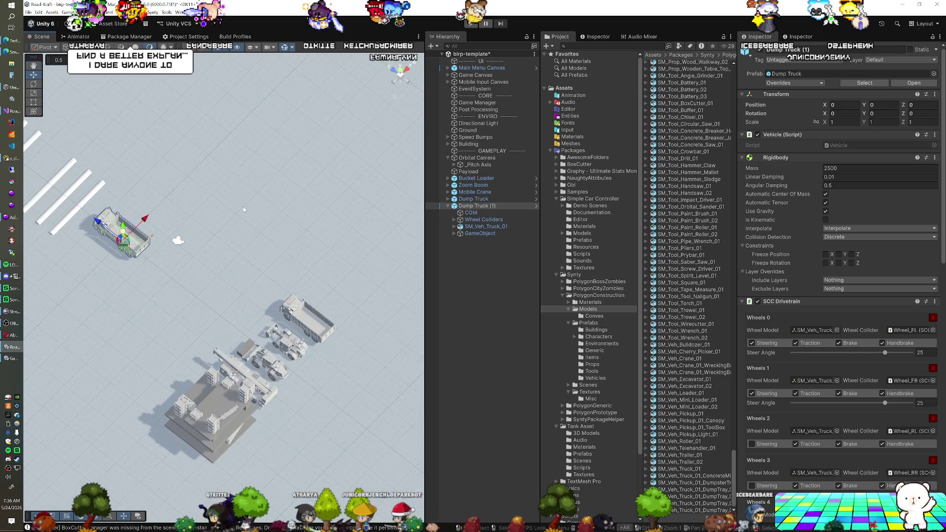
double_click(489, 211)
mouse_move(200, 268)
mouse_down()
mouse_move(197, 281)
mouse_move(236, 186)
mouse_move(227, 241)
mouse_move(235, 232)
mouse_up()
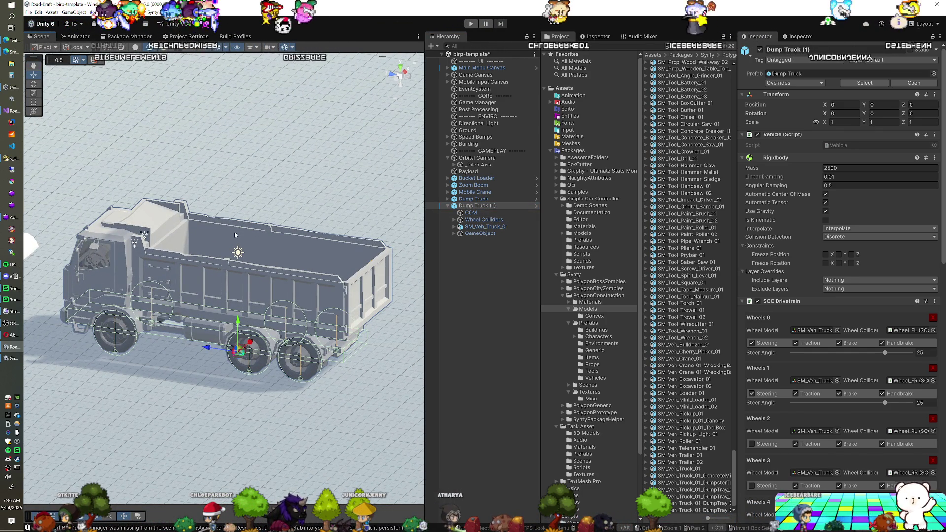
click(483, 234)
key(Right)
click(479, 240)
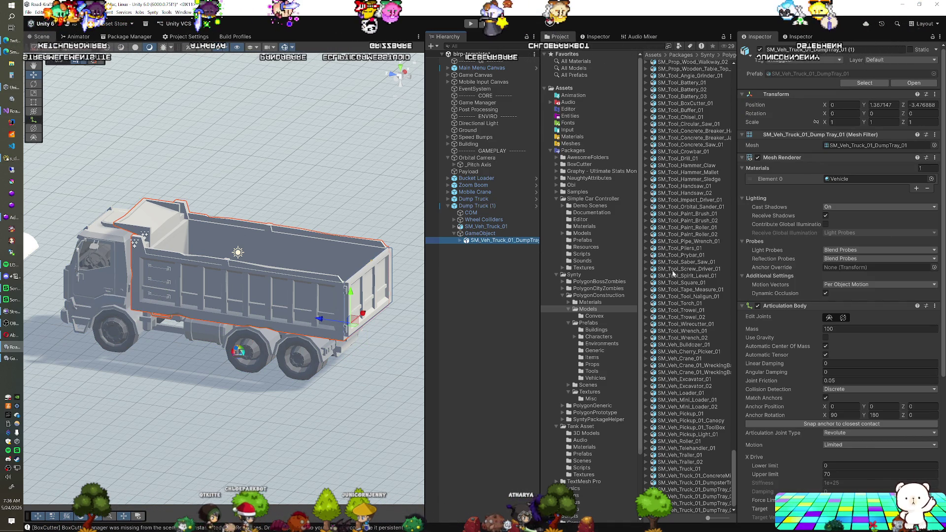
Step: Add SM_Veh_Truck_01_DumpsterTray under GameObject and delete the old SM_Veh_Truck_01_DumpTray
click(706, 491)
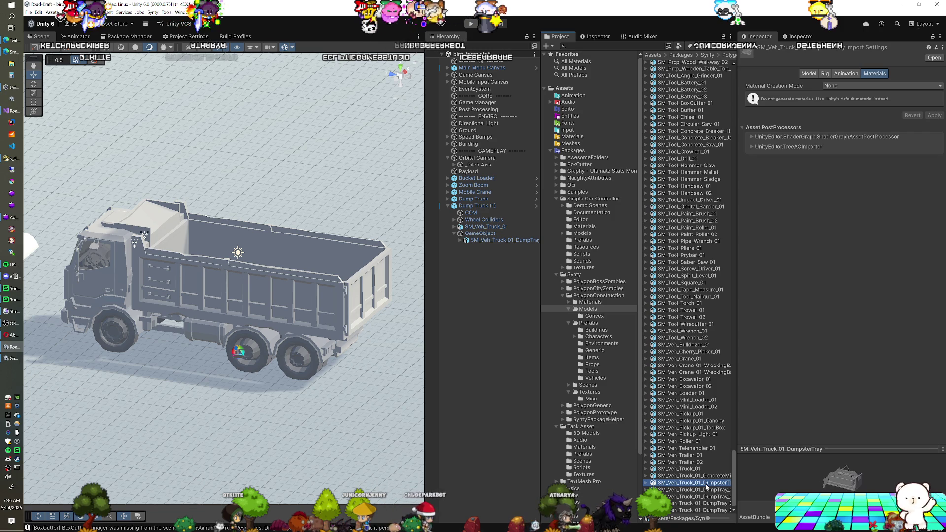
drag(481, 235, 480, 236)
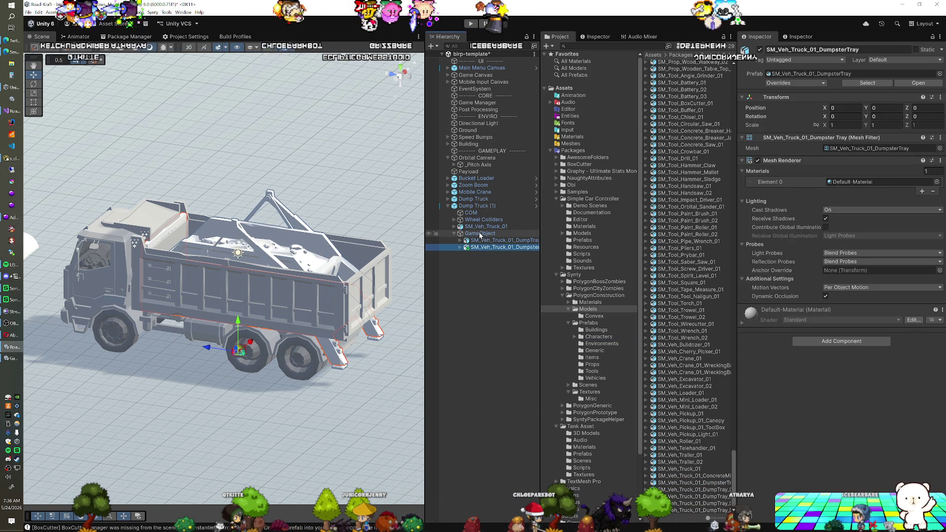
click(480, 240)
key(Delete)
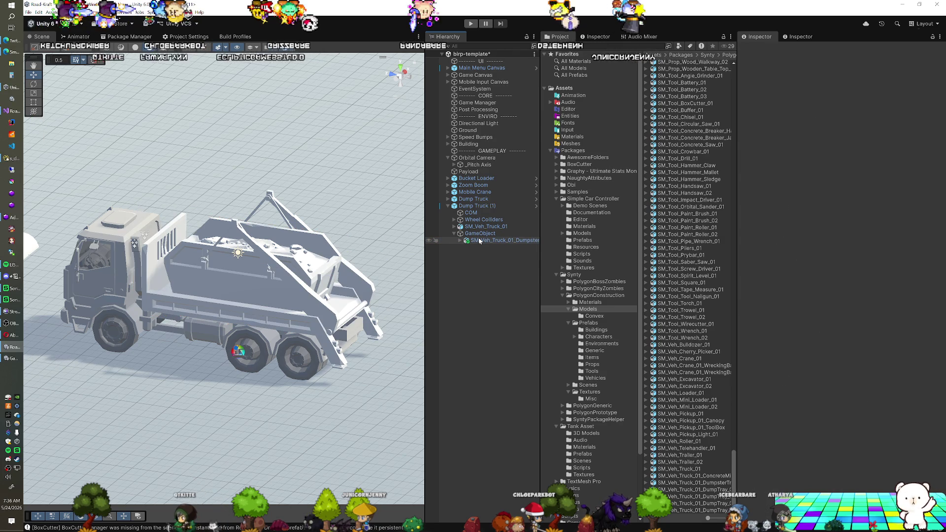
mouse_move(264, 333)
mouse_down()
mouse_move(264, 286)
mouse_move(256, 306)
mouse_move(230, 309)
mouse_move(343, 348)
mouse_move(349, 272)
mouse_move(340, 325)
mouse_up()
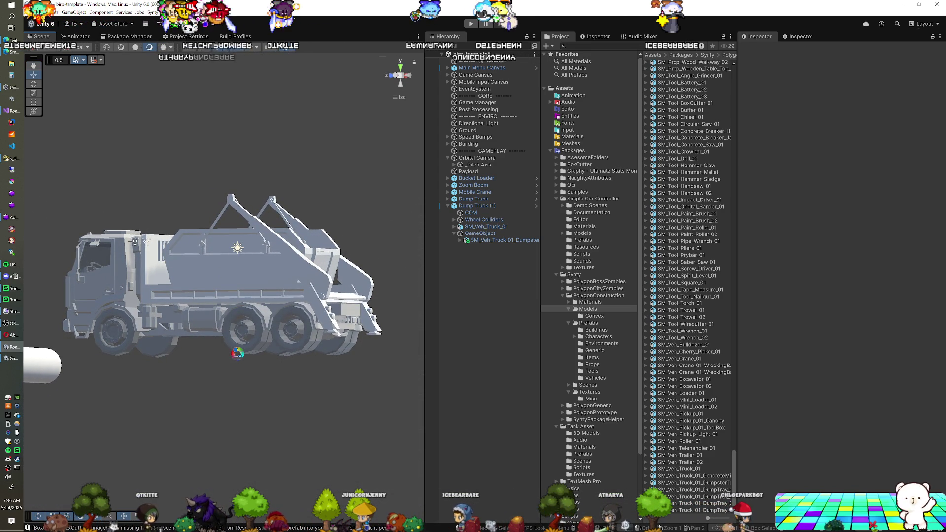
click(338, 334)
click(335, 334)
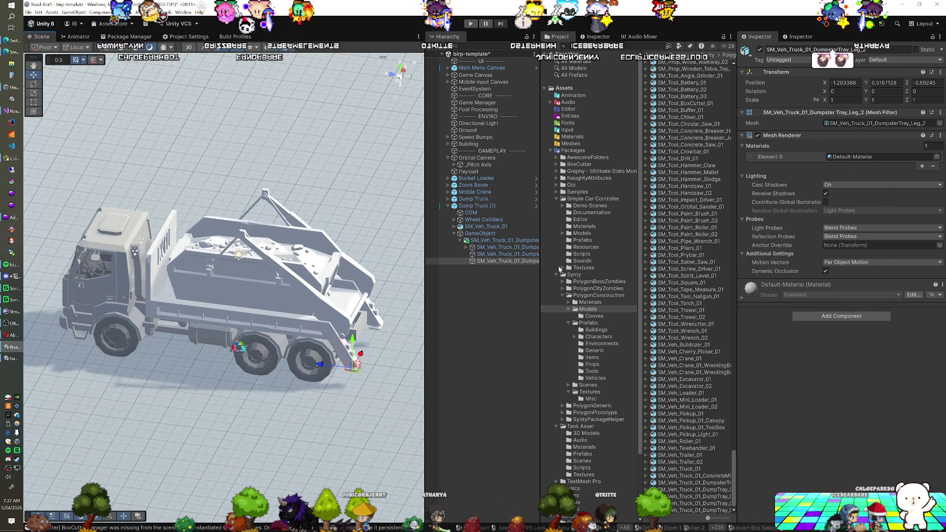
Step: Assign the Vehicle material to the five DumpsterTray child parts
click(472, 254)
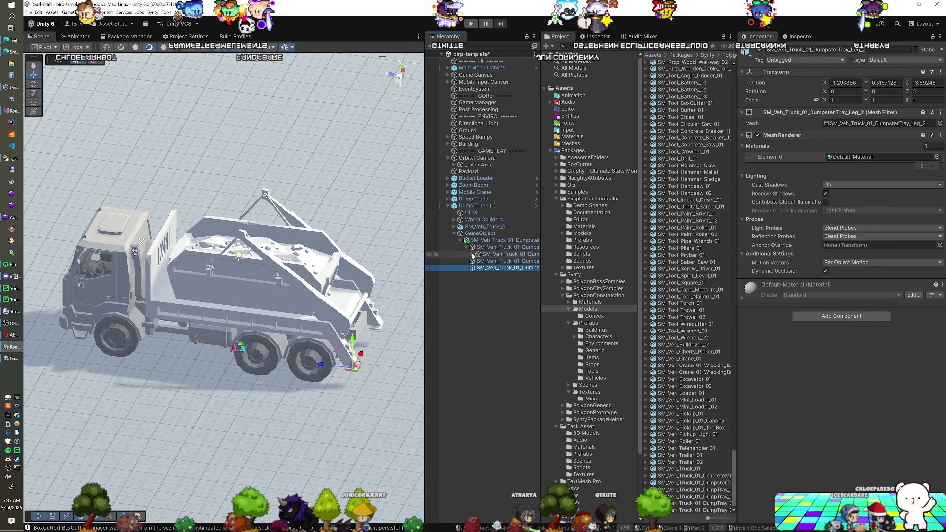
click(486, 248)
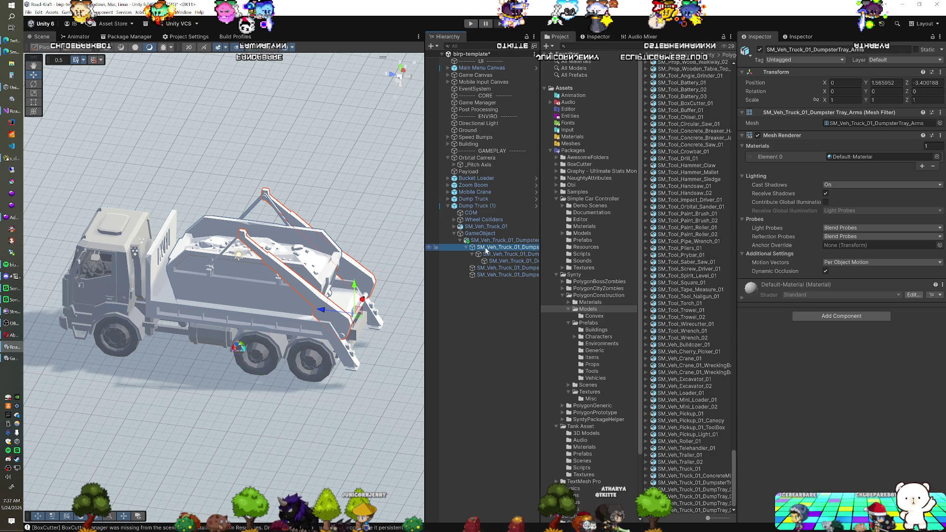
shift+click(492, 277)
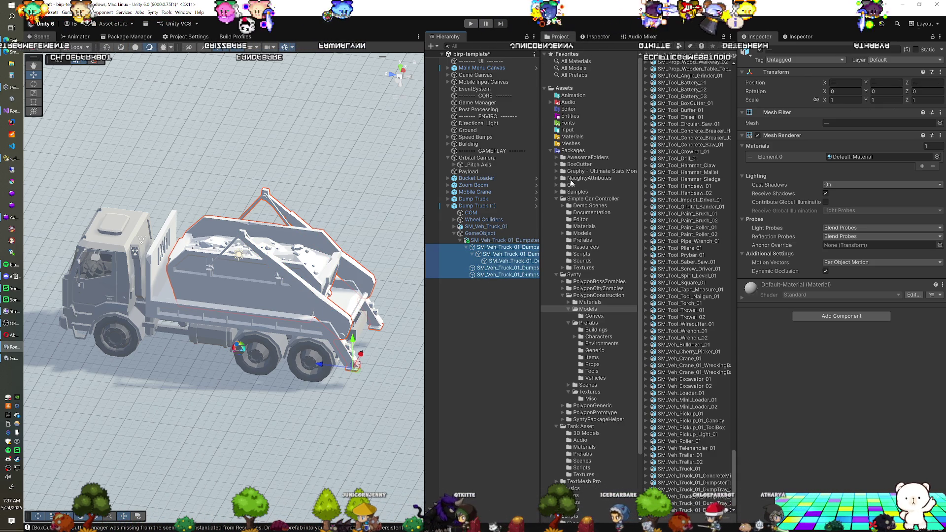
click(562, 138)
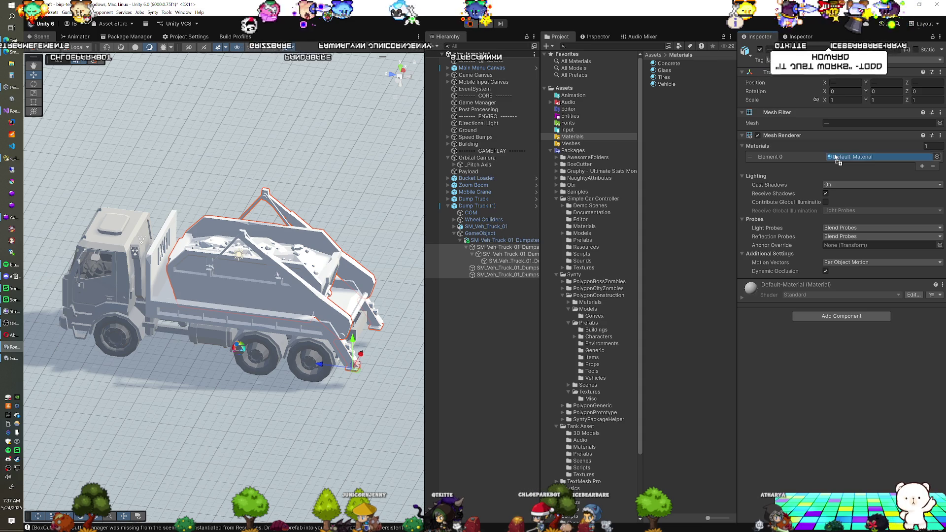
drag(836, 159, 837, 158)
Step: Give the DumpsterTray parent object the Vehicle material too
mouse_move(375, 247)
mouse_down()
mouse_move(387, 260)
mouse_move(289, 306)
mouse_up()
click(506, 262)
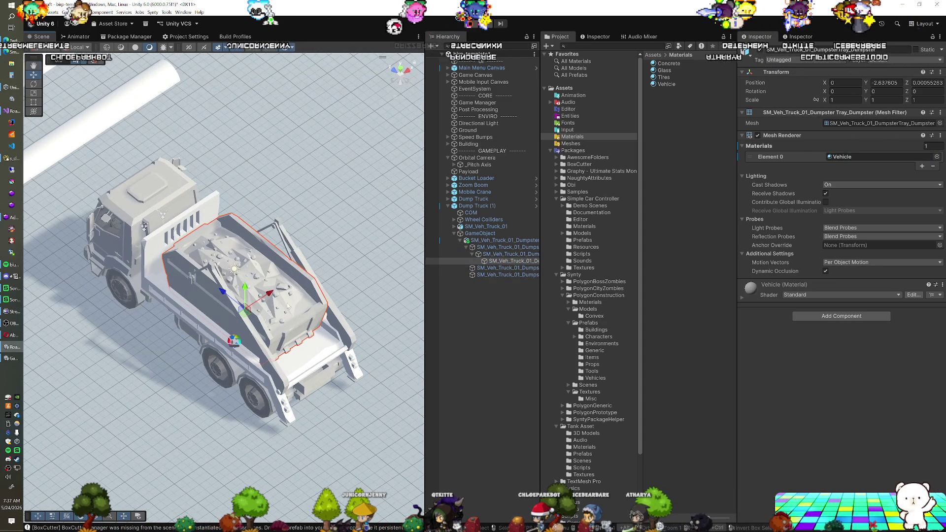
click(507, 268)
click(508, 275)
click(513, 261)
mouse_move(296, 276)
mouse_down()
mouse_move(244, 299)
mouse_move(260, 293)
mouse_up()
click(247, 309)
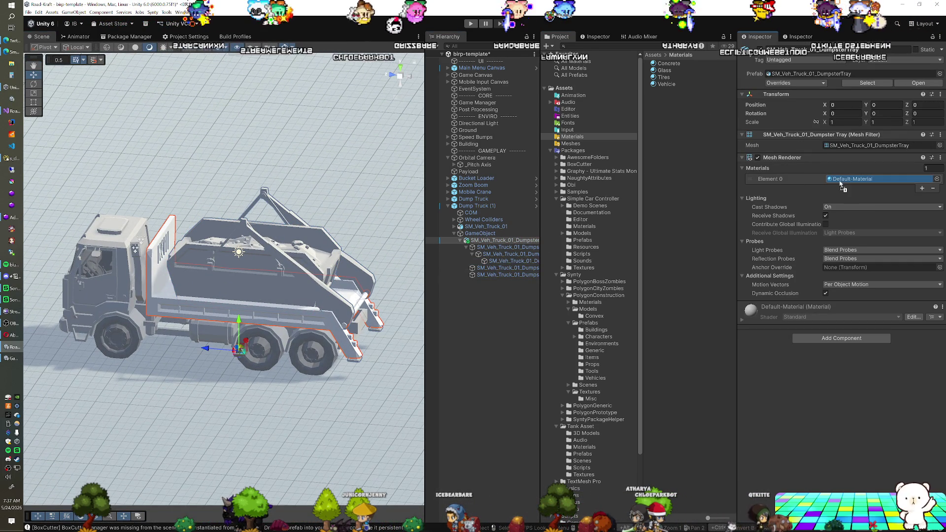
drag(842, 184, 841, 180)
Step: Inspect the finished skip truck from above and behind, then bring up the Player project settings
drag(266, 266, 213, 288)
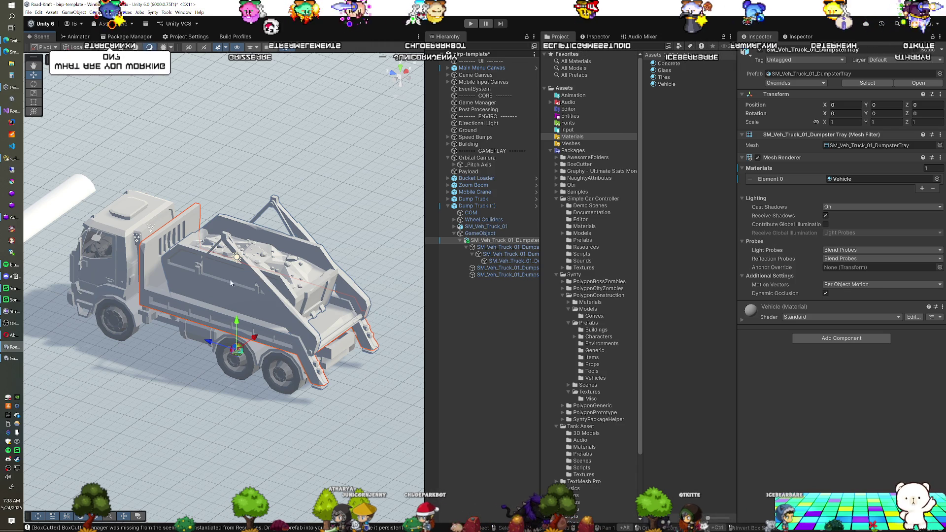
drag(288, 272, 350, 177)
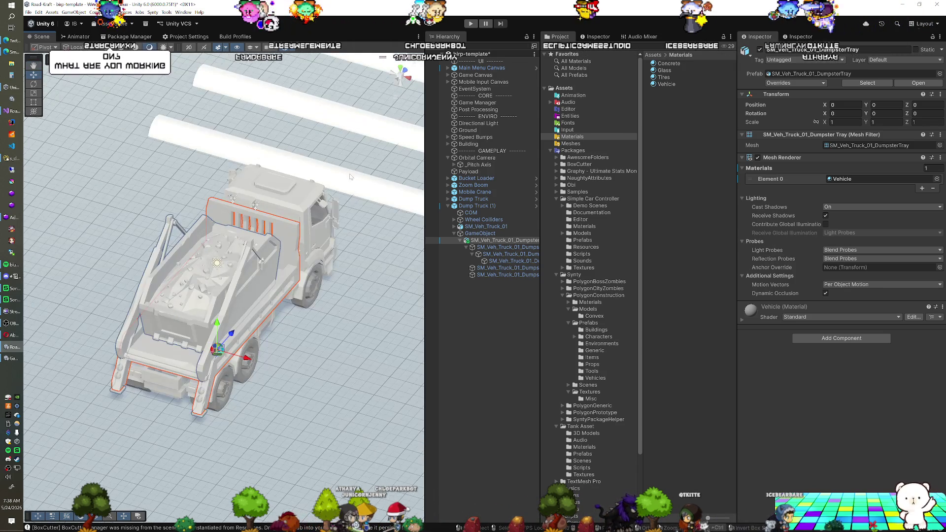
click(488, 63)
click(208, 38)
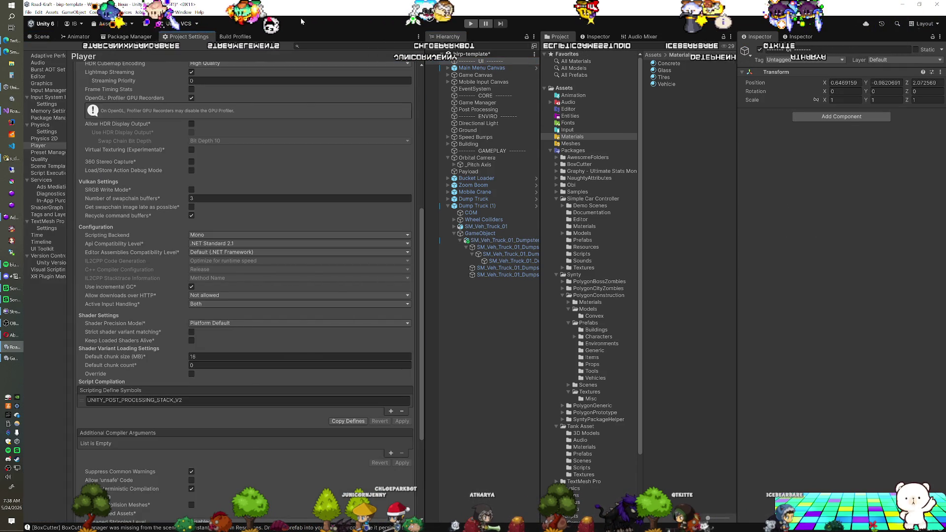
Step: Enter Play mode and zoom the game camera out from the mobile crane
click(465, 24)
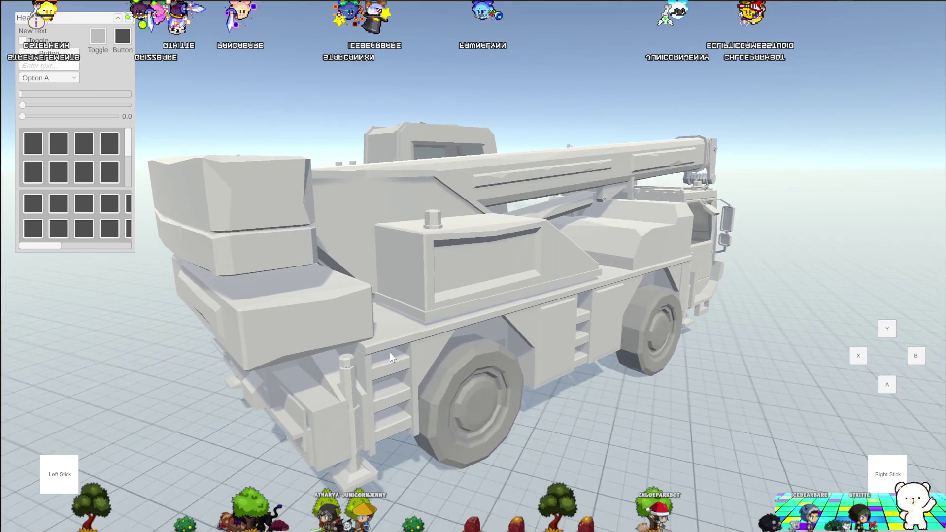
scroll(389, 353, down, 5)
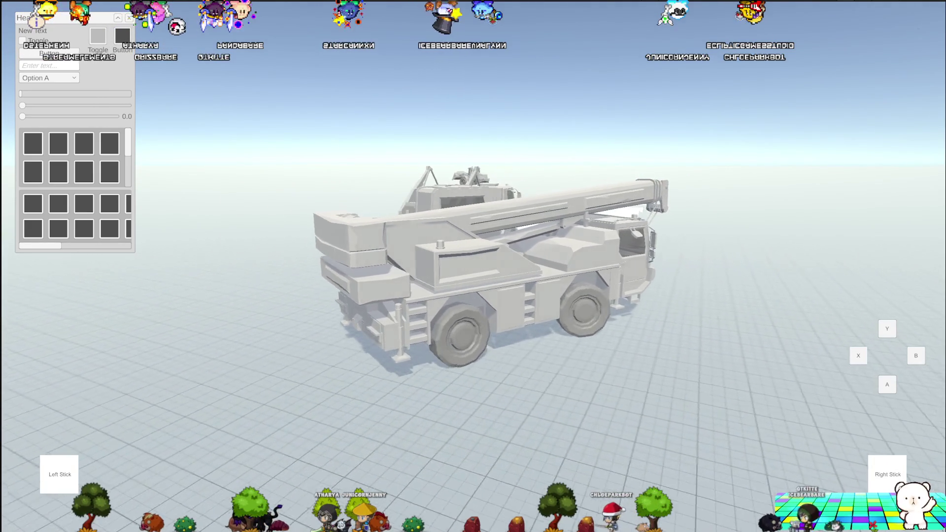
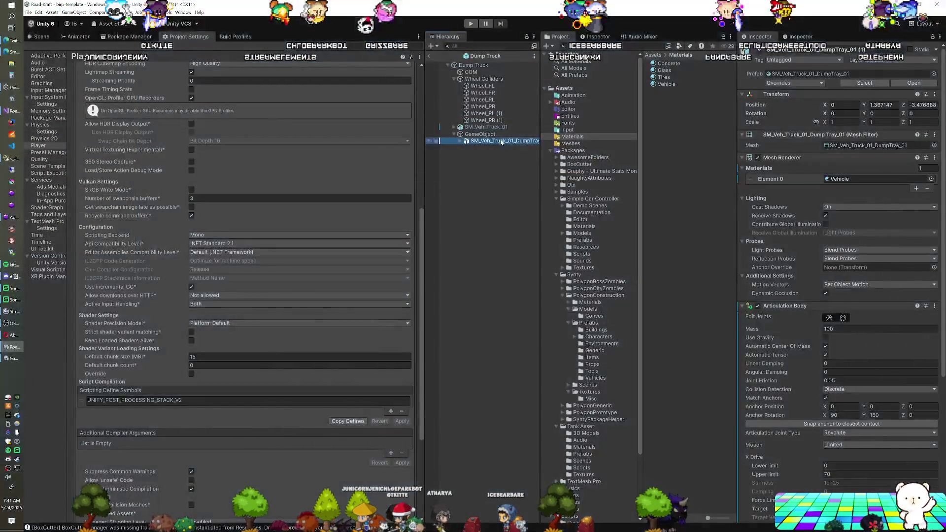
Step: Save the dump truck prefab edits, exit prefab mode, enter Play mode and expand the truck's children
scroll(832, 281, down, 5)
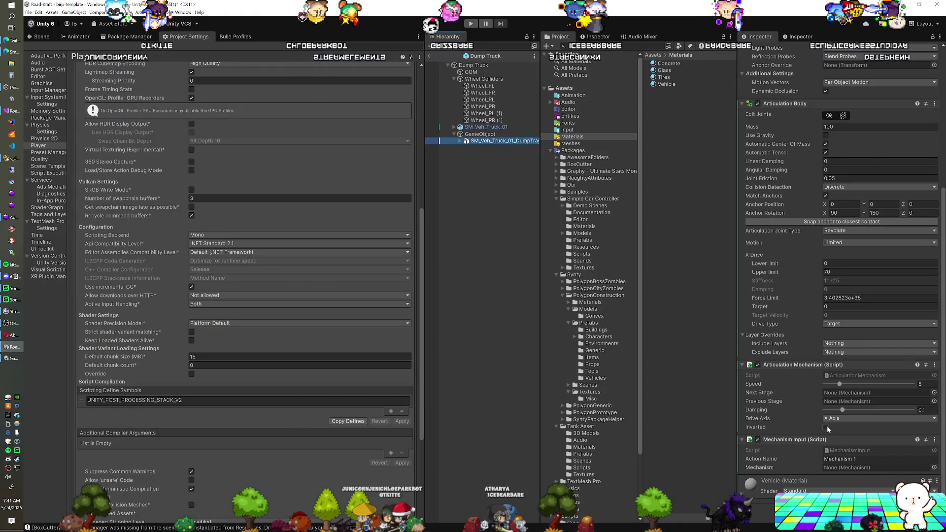
click(432, 56)
key(Return)
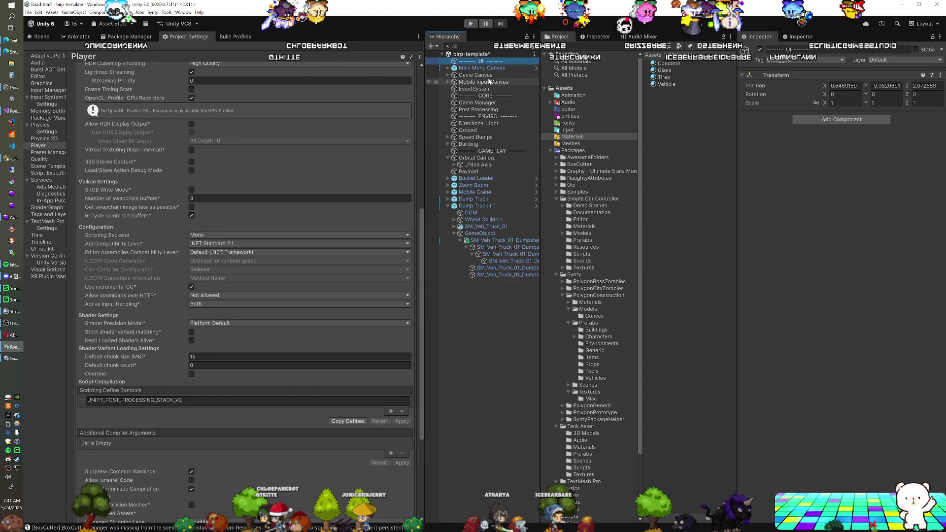
click(471, 23)
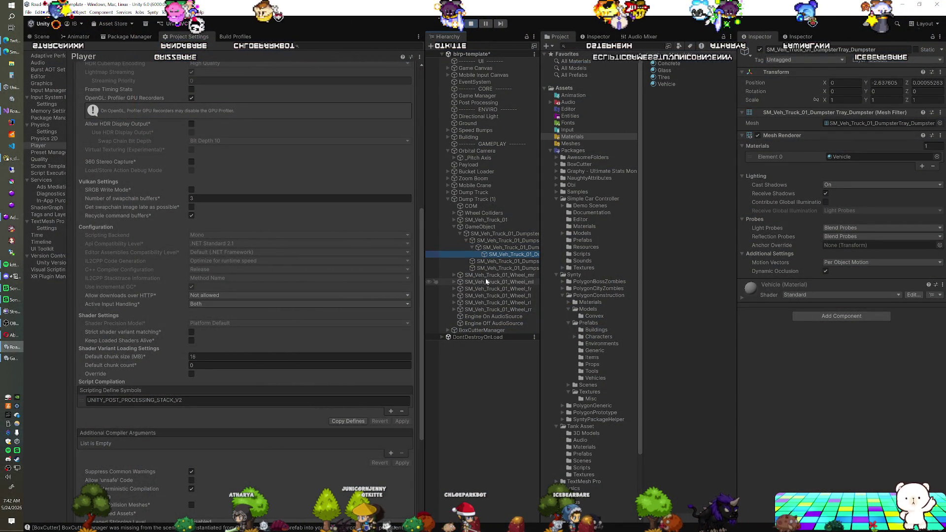
click(447, 193)
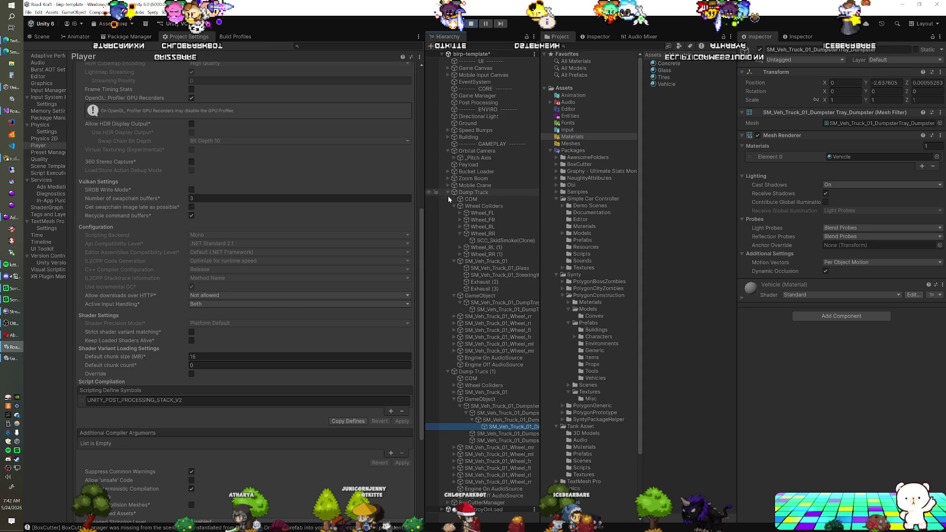
Step: Select SM_Veh_Truck_01_DumpTray_01_Door and review its Rigidbody (mass 1) and Hinge Joint settings
click(486, 309)
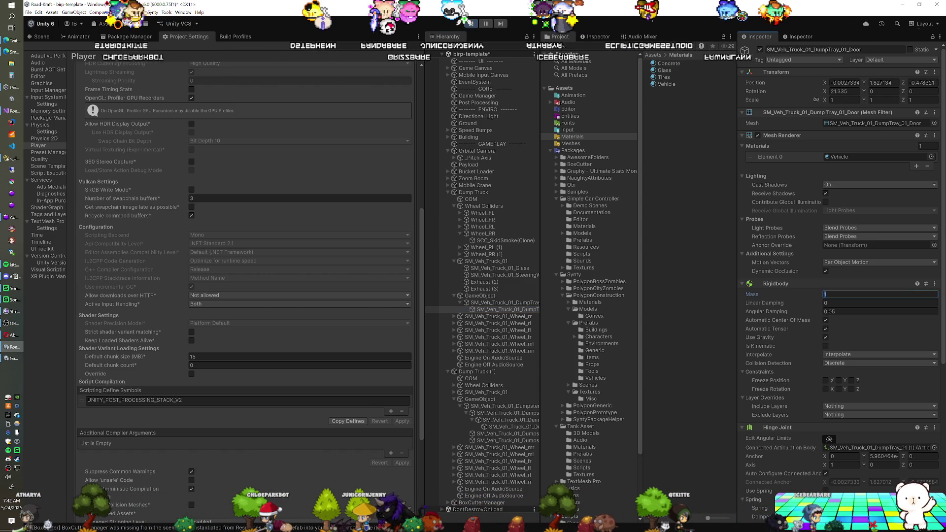
scroll(782, 403, down, 5)
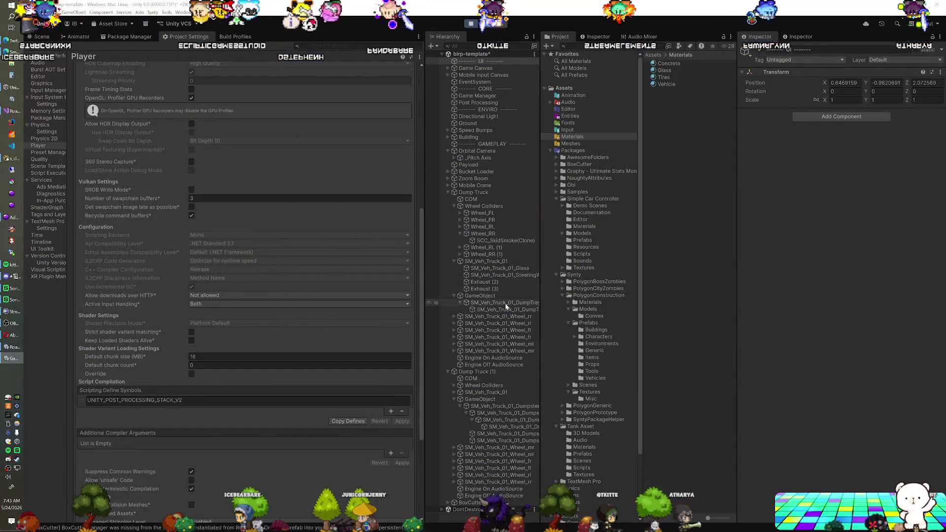
click(506, 304)
click(505, 310)
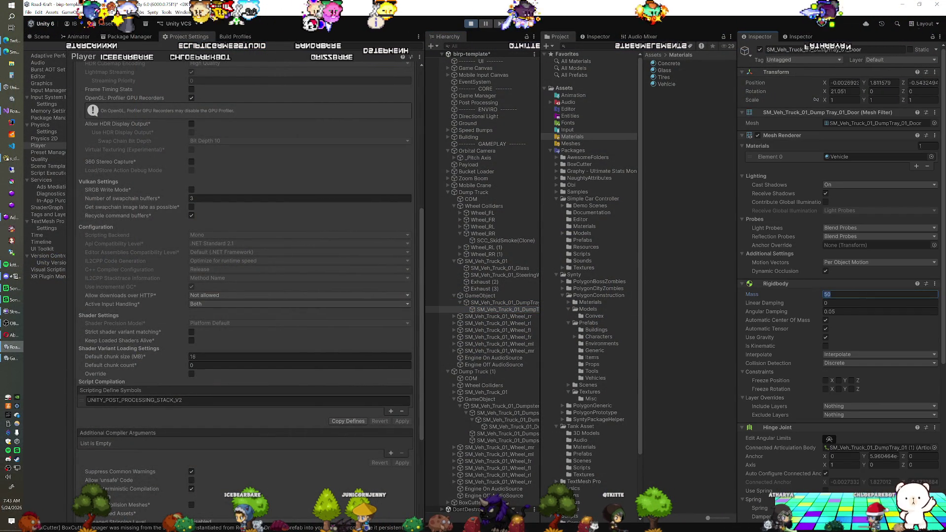
scroll(779, 329, down, 1)
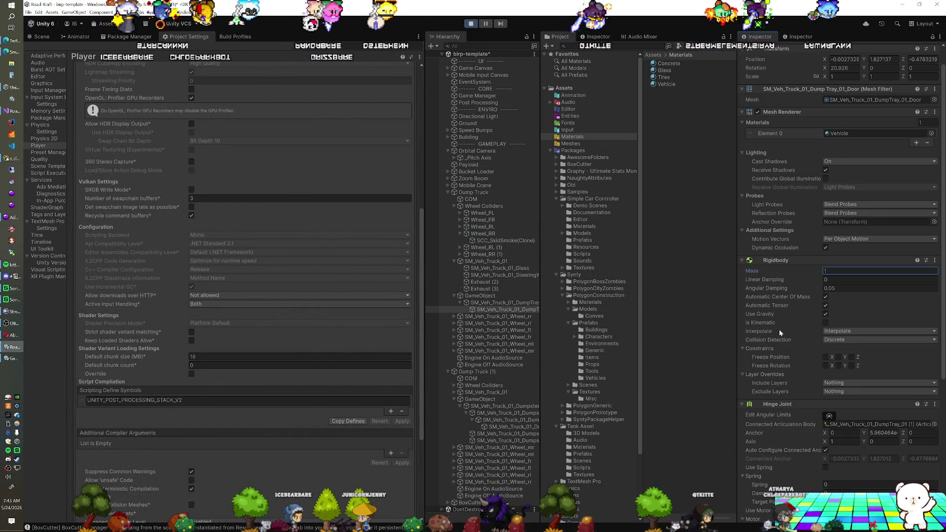
scroll(781, 330, down, 1)
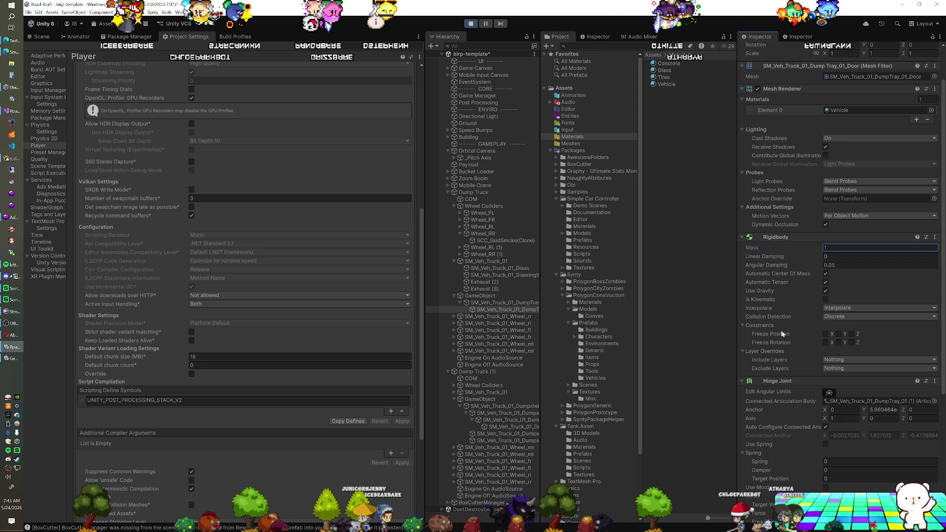
scroll(781, 331, down, 4)
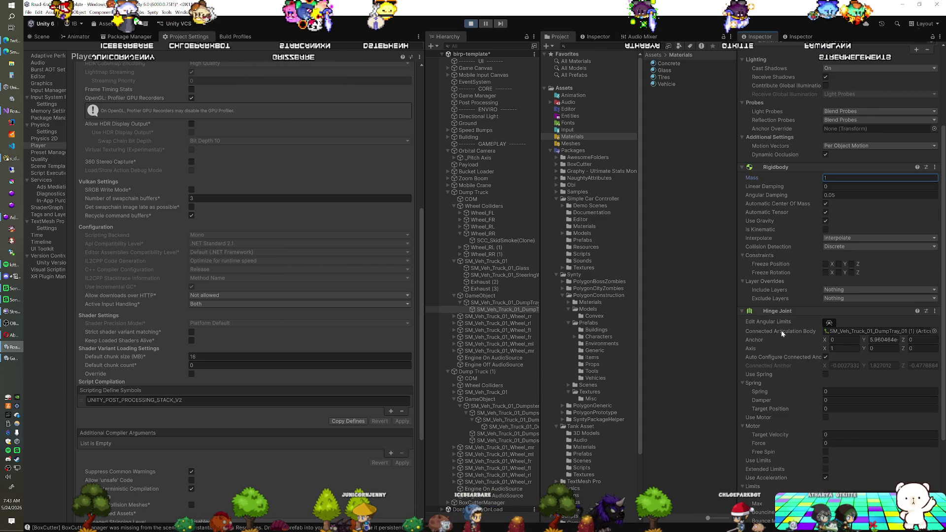
scroll(782, 331, down, 1)
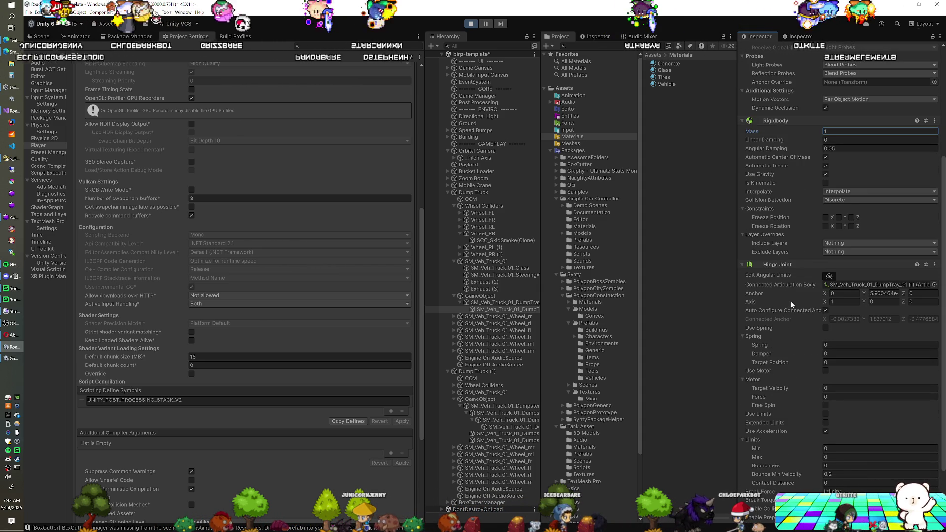
scroll(783, 310, down, 1)
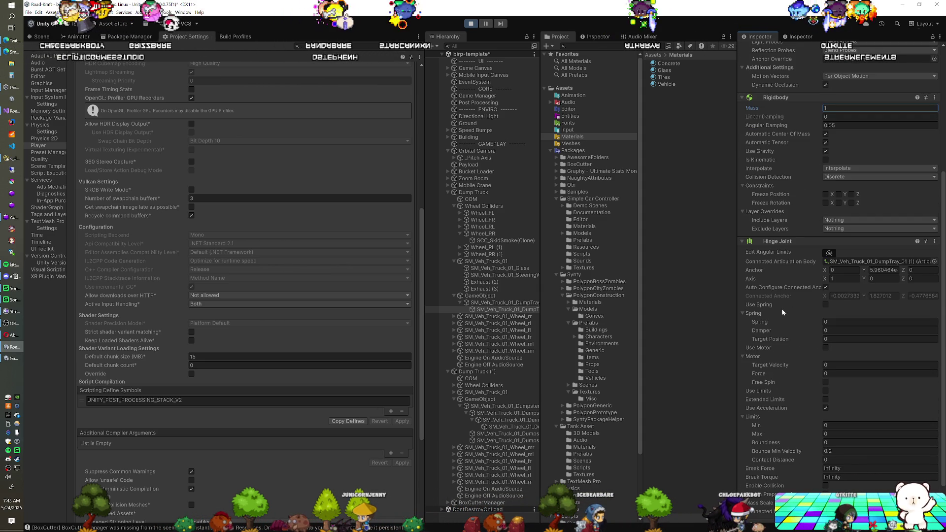
scroll(781, 312, down, 1)
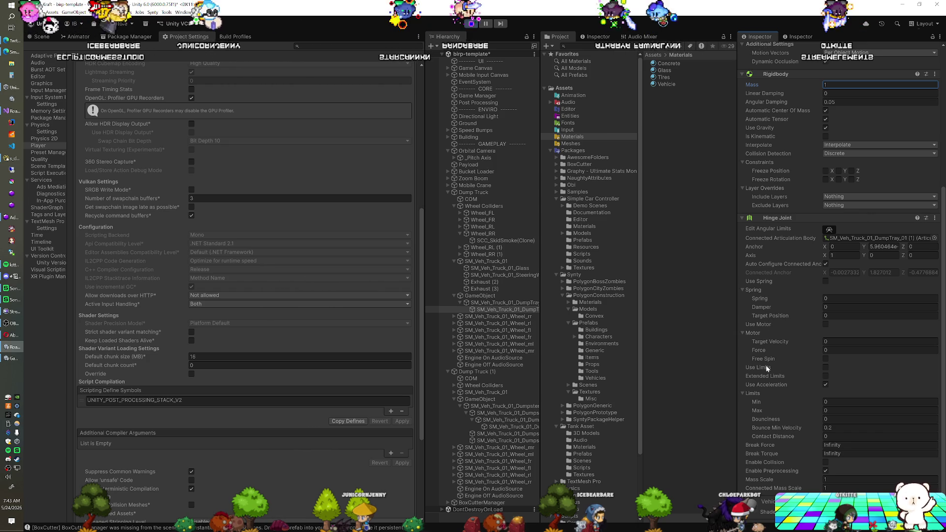
scroll(766, 364, down, 1)
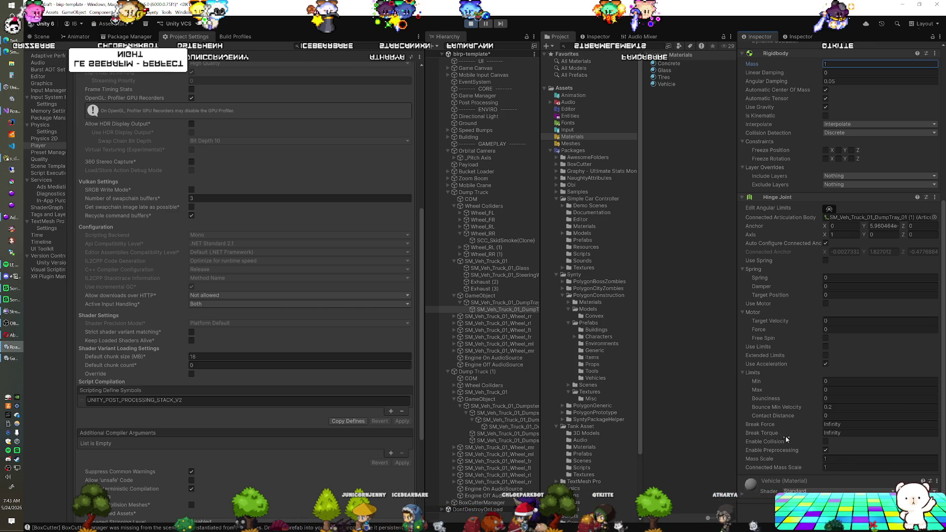
Step: Disable Enable Preprocessing on the door's Hinge Joint and switch the game camera view
click(828, 452)
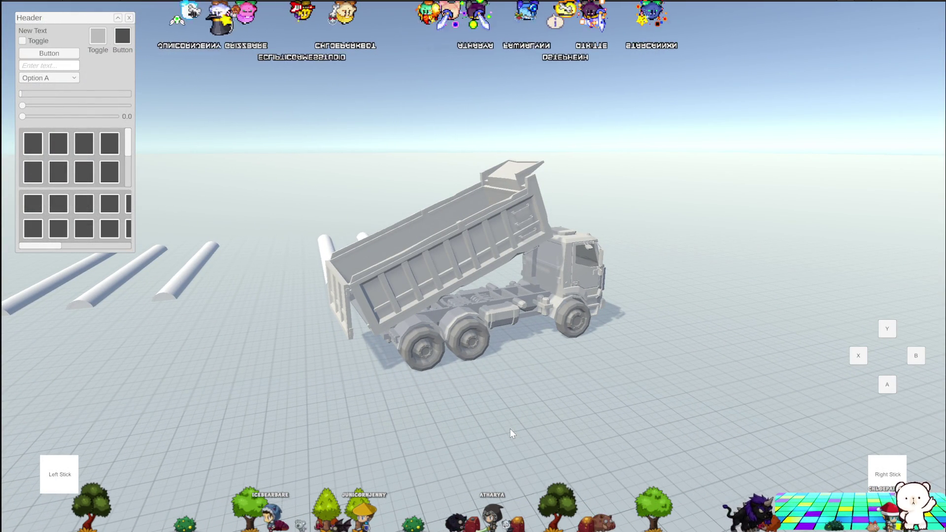
key(c)
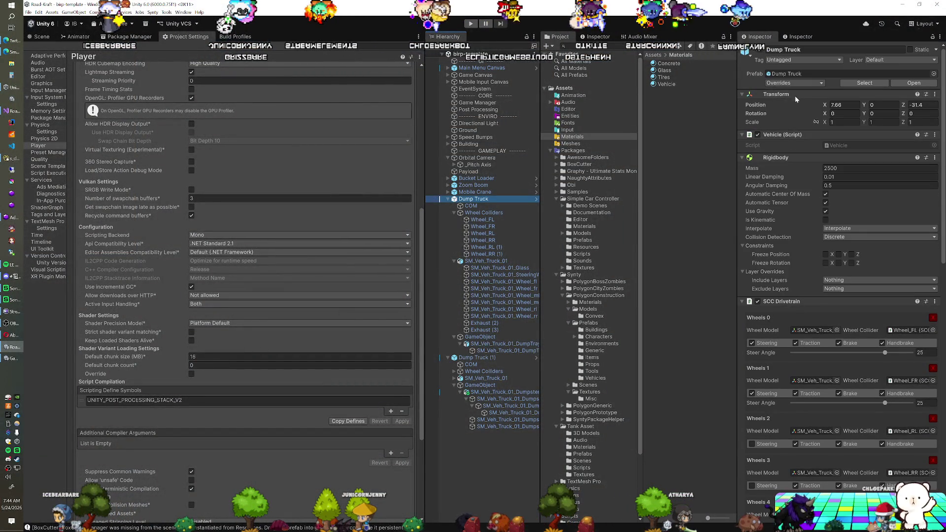
Step: Check Dump Truck's prefab overrides without applying anything, then select Dump Truck (1)
click(798, 85)
click(850, 152)
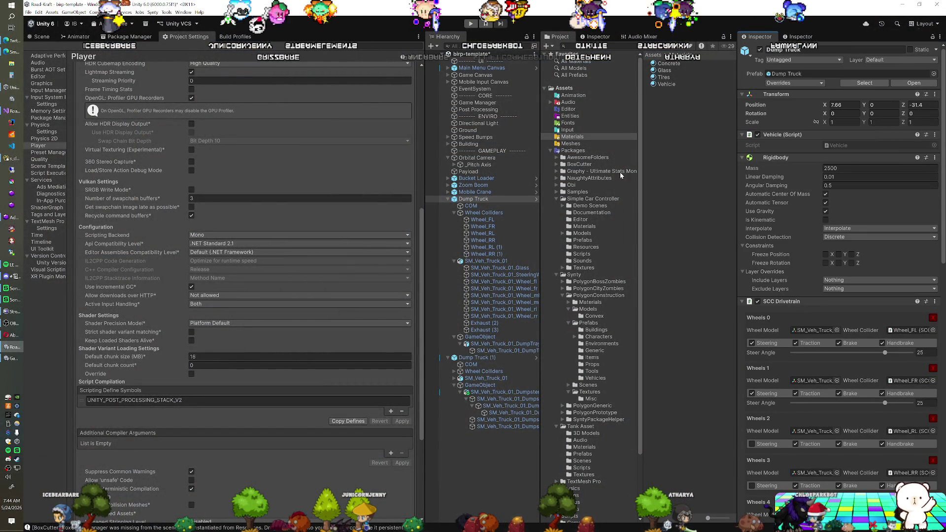
key(Left)
click(470, 207)
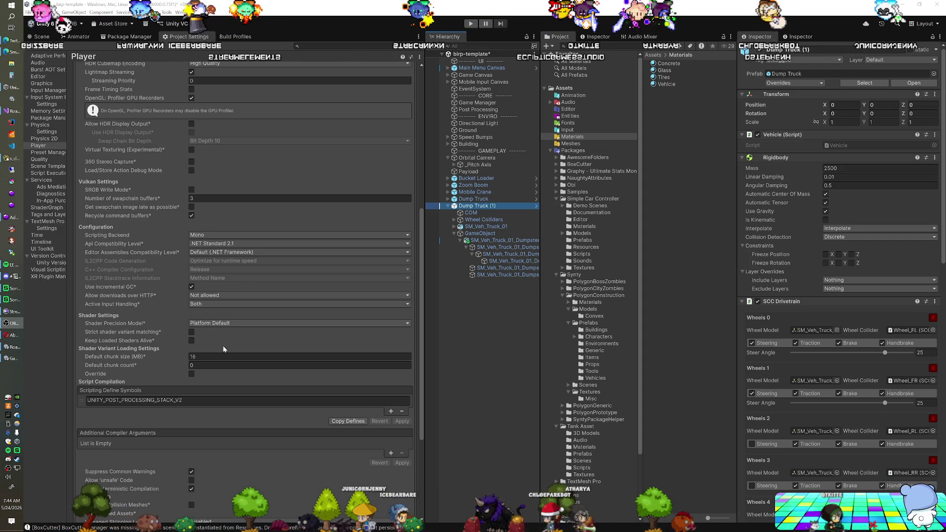
Step: Select the tray's parent GameObject to view its root Articulation Body with mass 100
click(524, 261)
click(493, 241)
click(487, 233)
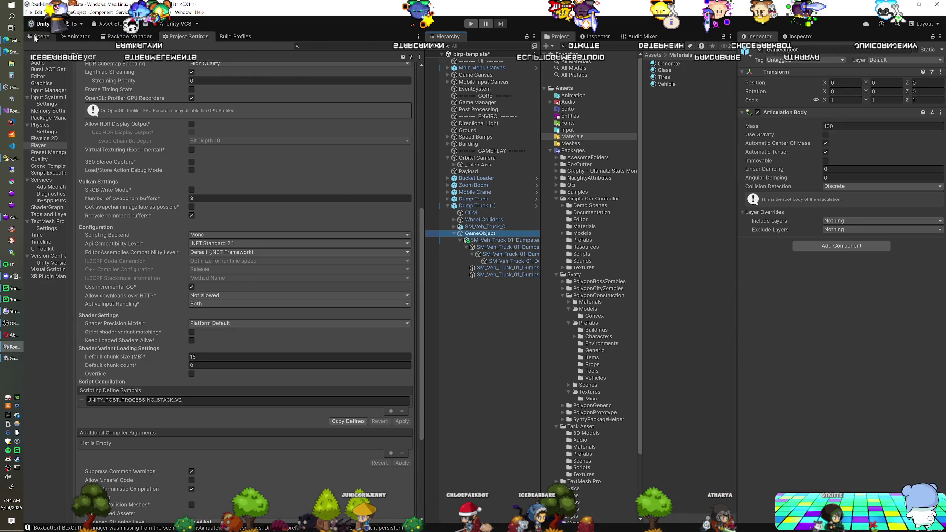
Step: Select the tray arms in the Scene view, test a 53° rotation, and undo it
click(35, 39)
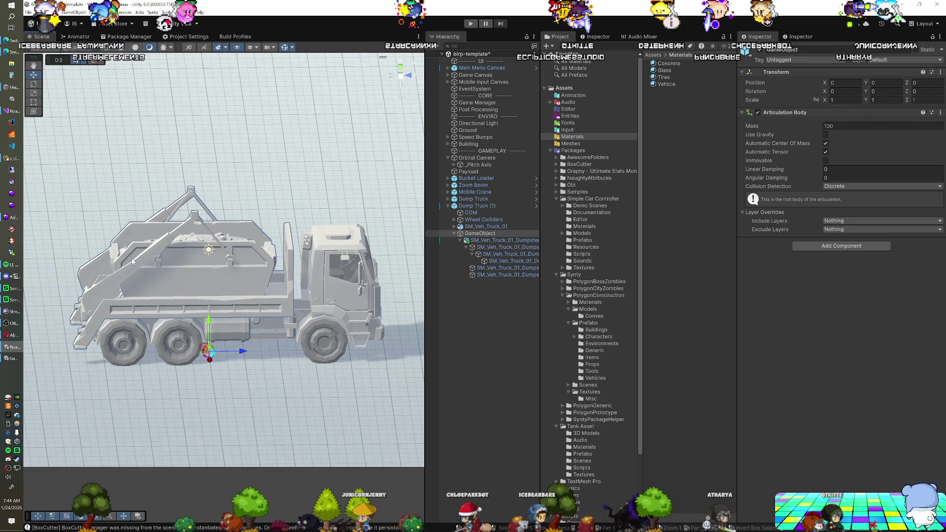
click(139, 270)
click(143, 274)
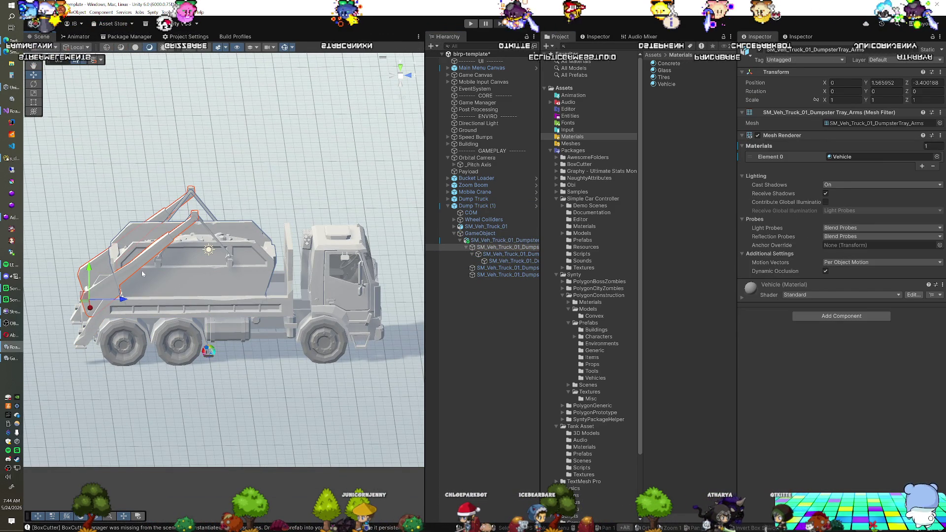
key(e)
key(f)
drag(150, 271, 69, 270)
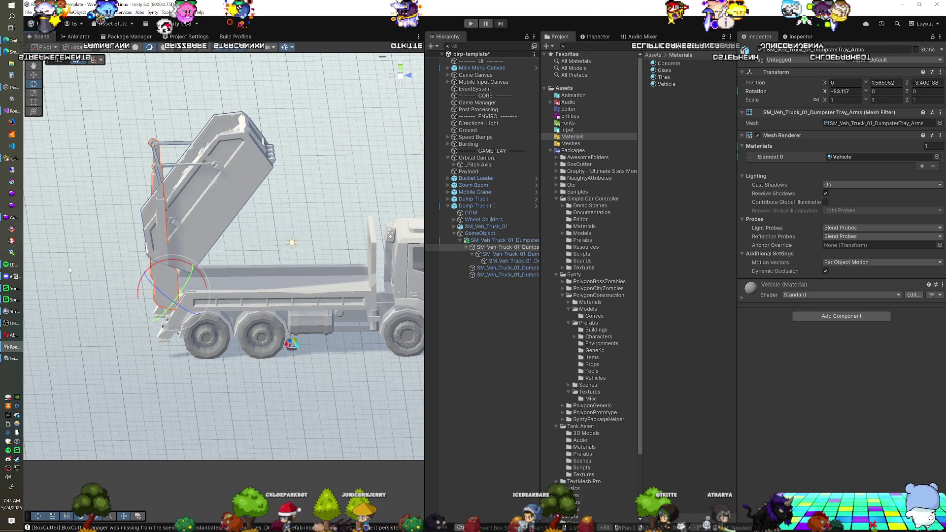
key(ctrl+z)
Step: Select the tray cables, test tipping the tray about 71°, undo it, and select the tray leg
click(286, 221)
click(284, 220)
mouse_move(306, 210)
mouse_down()
mouse_move(323, 202)
mouse_move(353, 236)
mouse_up()
key(ctrl+z)
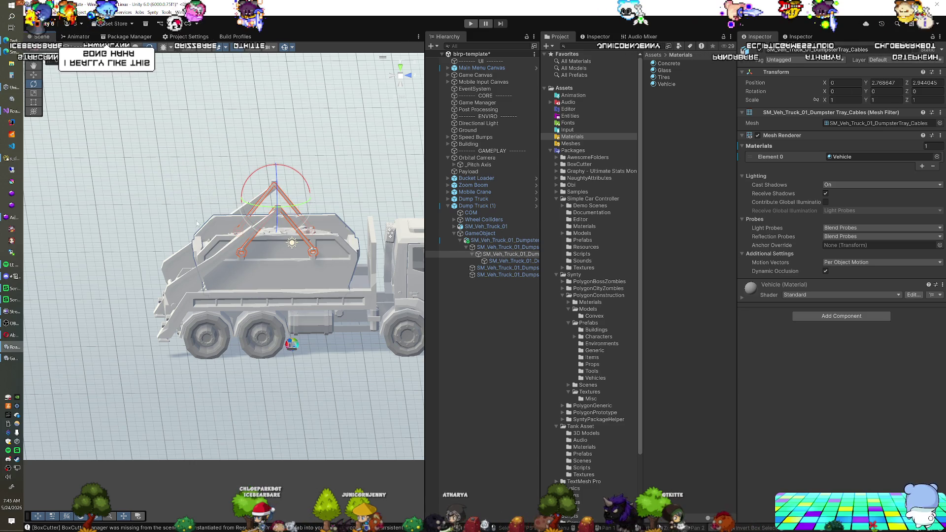
click(164, 343)
click(165, 343)
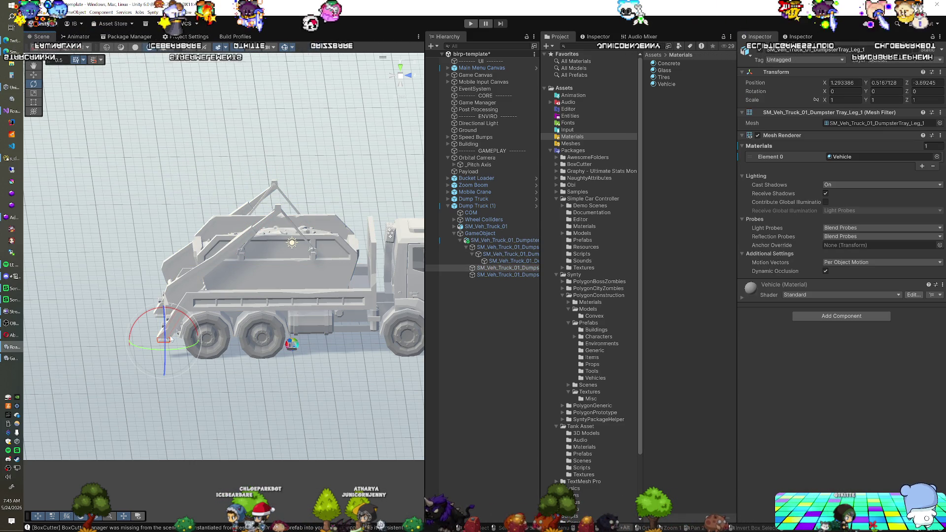
Step: Orbit around Dump Truck (1) and select SM_Veh_Truck_01_DumpsterTray_Arms
drag(196, 329, 274, 317)
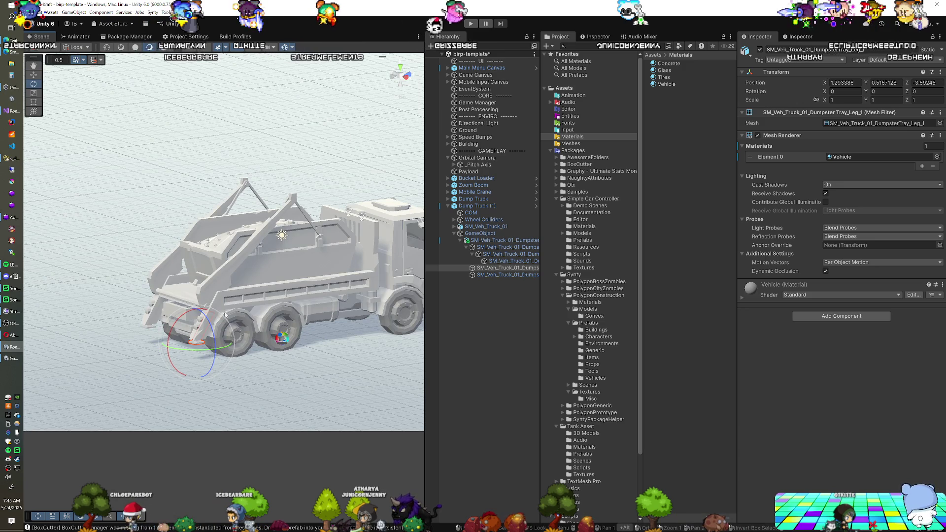
drag(225, 306, 192, 318)
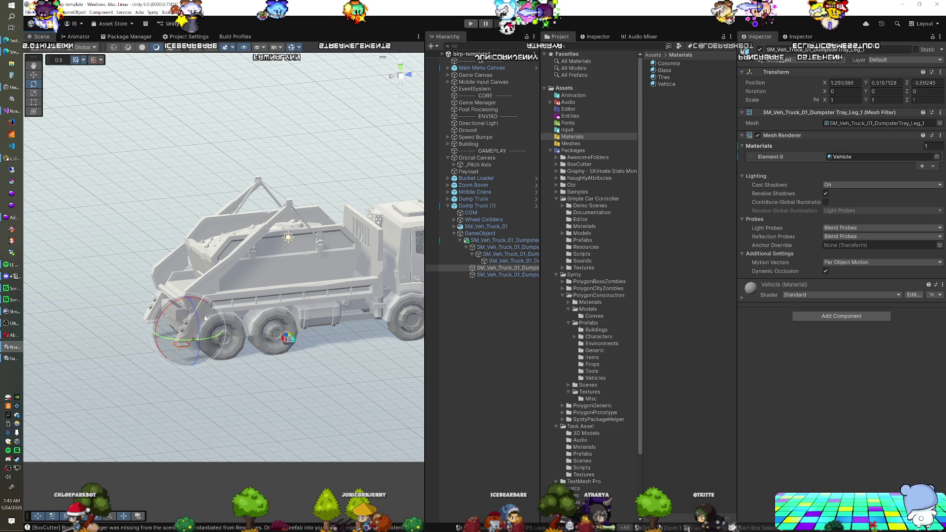
mouse_move(171, 302)
mouse_down()
mouse_move(297, 315)
mouse_move(192, 269)
mouse_up()
click(264, 335)
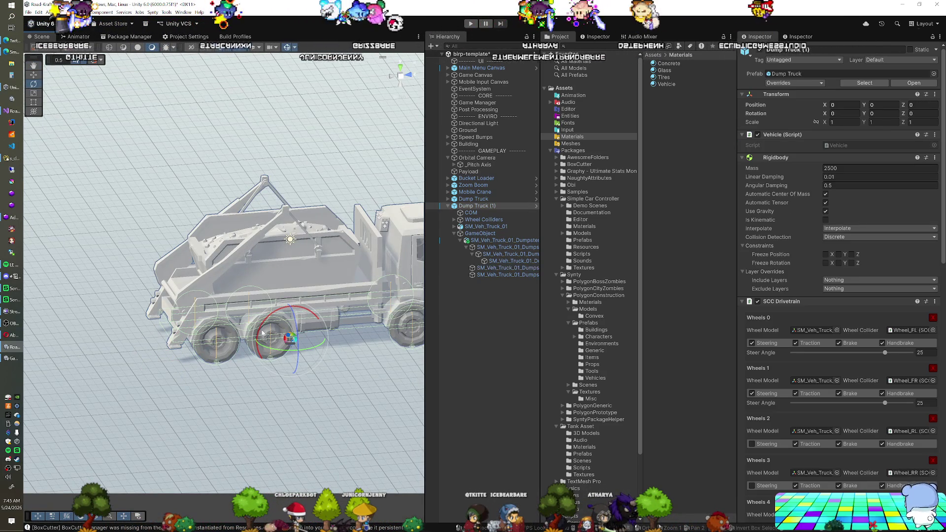
click(213, 382)
mouse_move(212, 383)
mouse_down()
mouse_move(308, 354)
mouse_move(271, 379)
mouse_move(98, 311)
mouse_move(108, 303)
mouse_up()
click(179, 277)
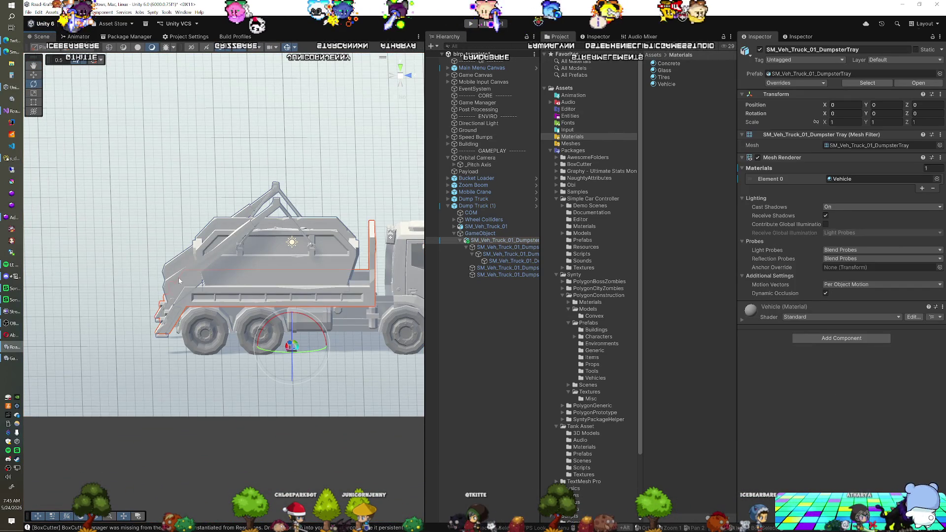
click(208, 258)
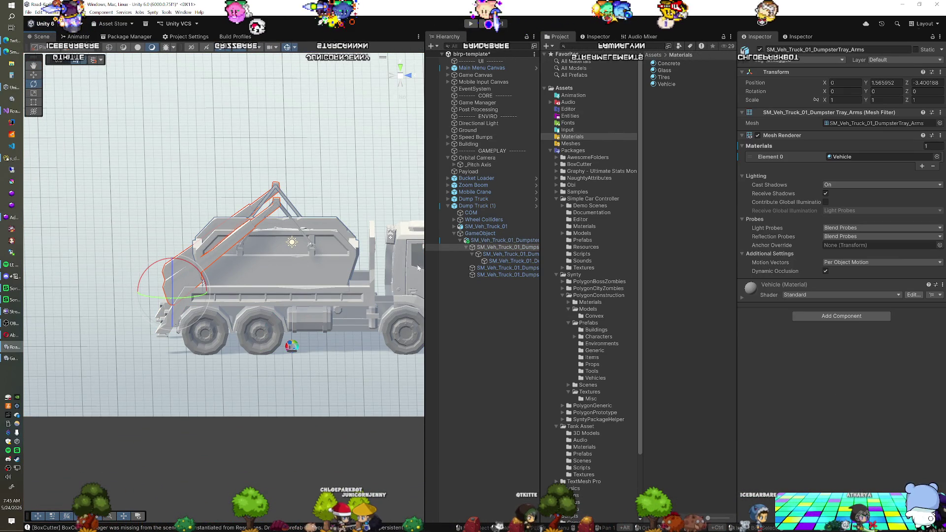
Step: Add an Articulation Body to the tray arms: Revolute joint, Target drive, gravity off, mass 100
click(828, 315)
text(art)
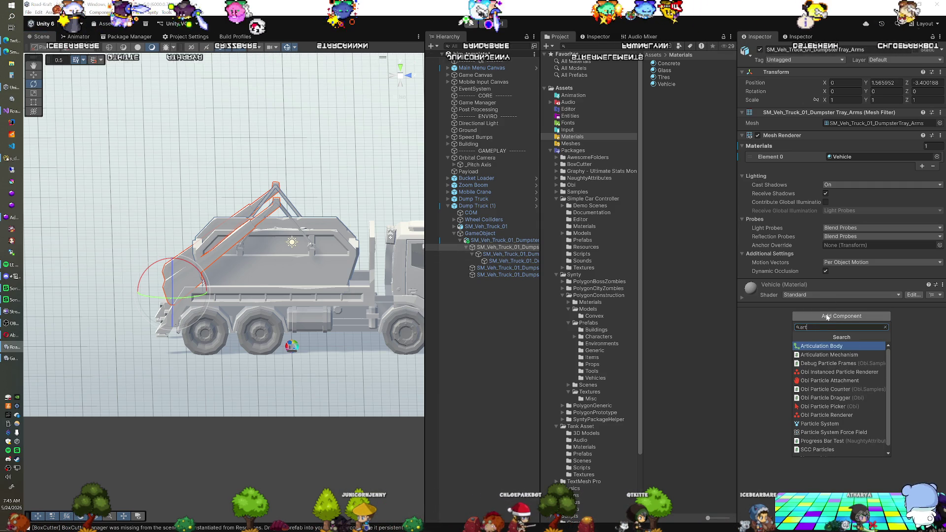
click(829, 346)
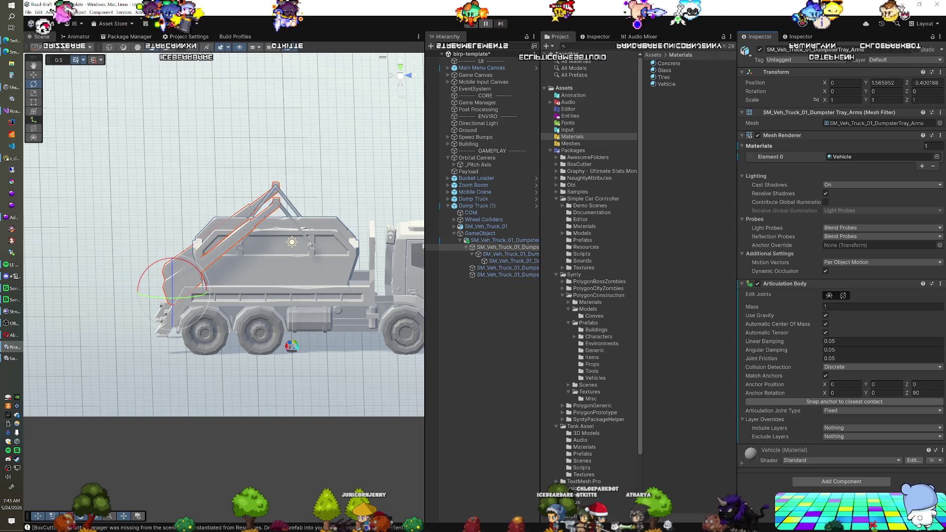
click(842, 411)
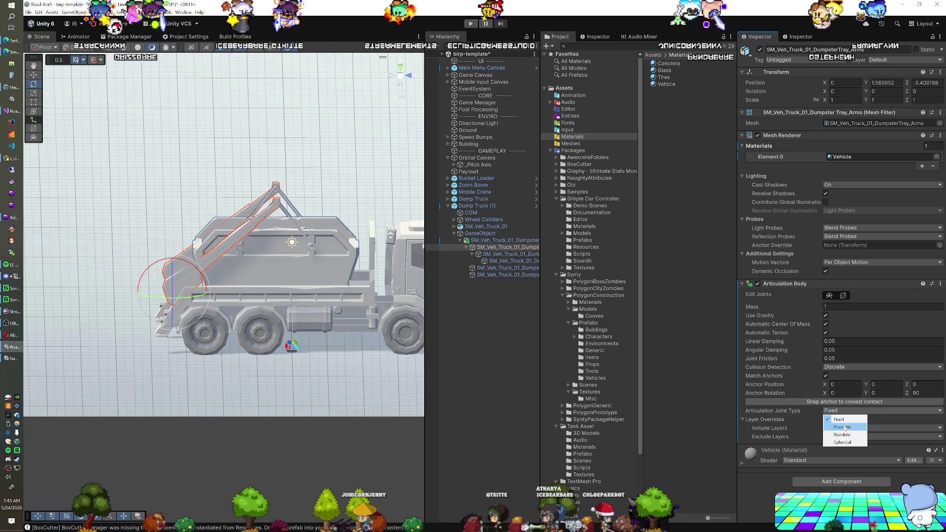
click(843, 435)
scroll(790, 347, down, 2)
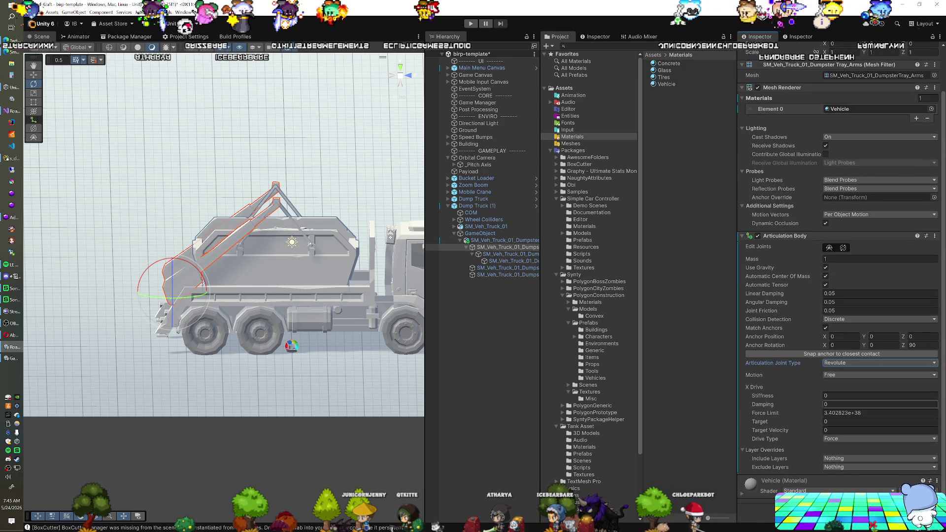
click(842, 439)
click(841, 462)
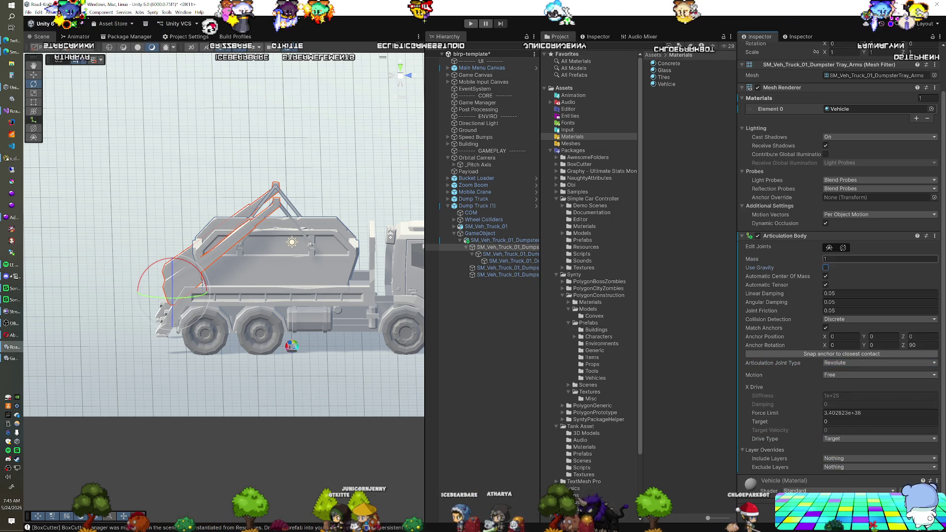
text(00)
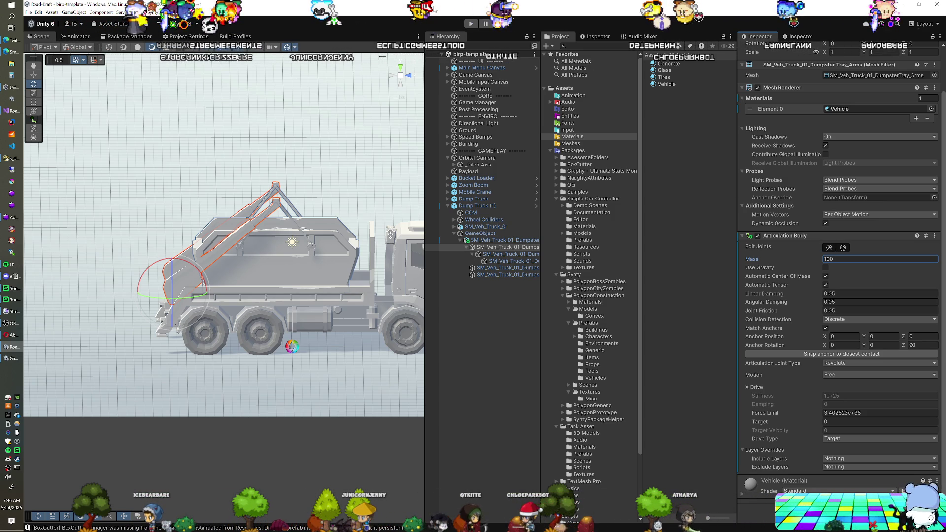
Step: Enter Play mode and check the arms' revolute Articulation Body, anchor rotation Z 90
click(469, 24)
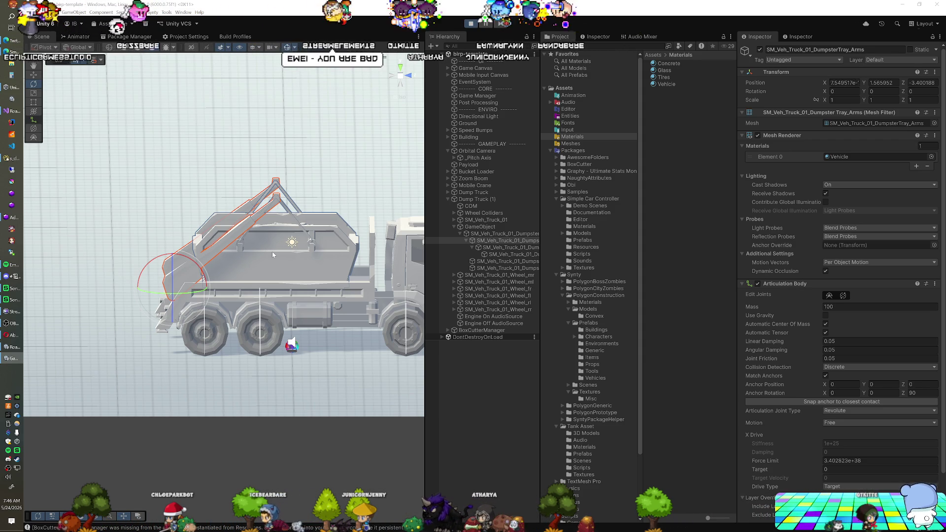
scroll(764, 347, down, 3)
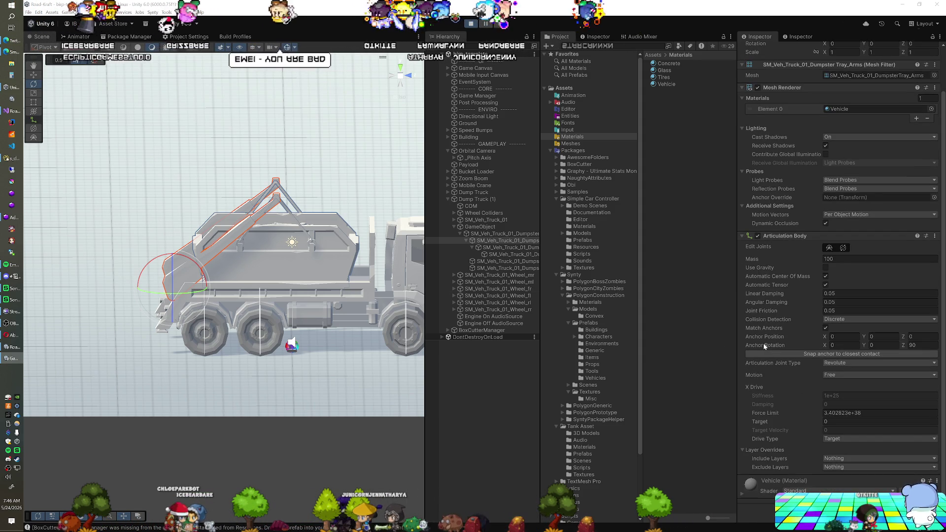
scroll(764, 346, up, 3)
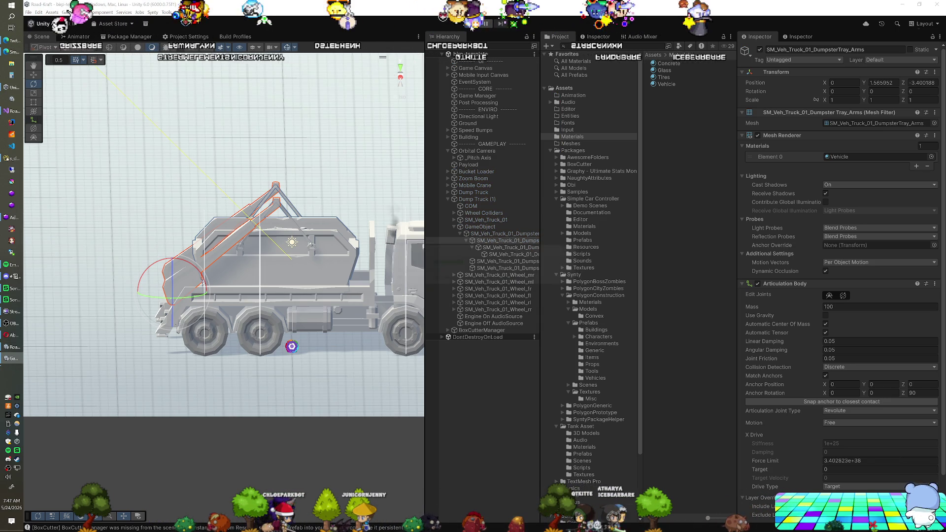
drag(355, 305, 325, 331)
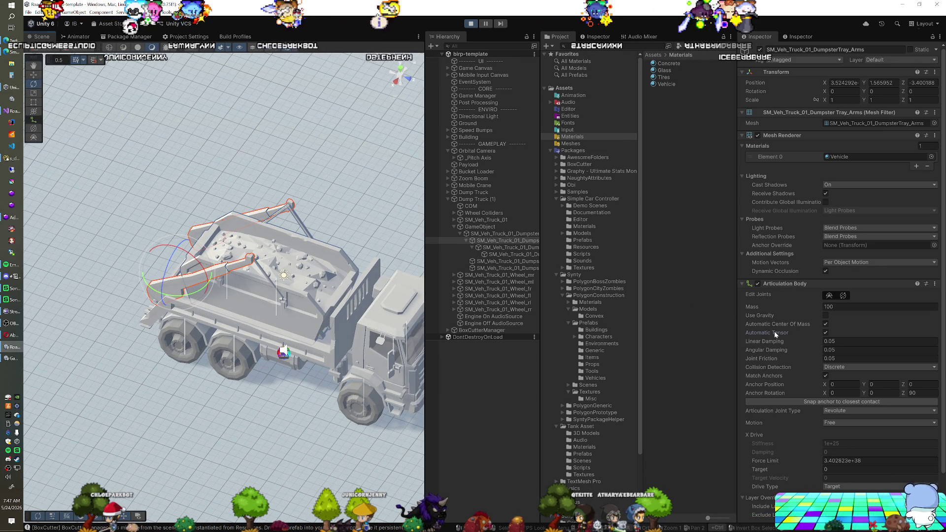
Step: Set the arms' anchor rotation Y to 90 and try a 1.76 drive target before resetting it to 0
scroll(775, 335, down, 3)
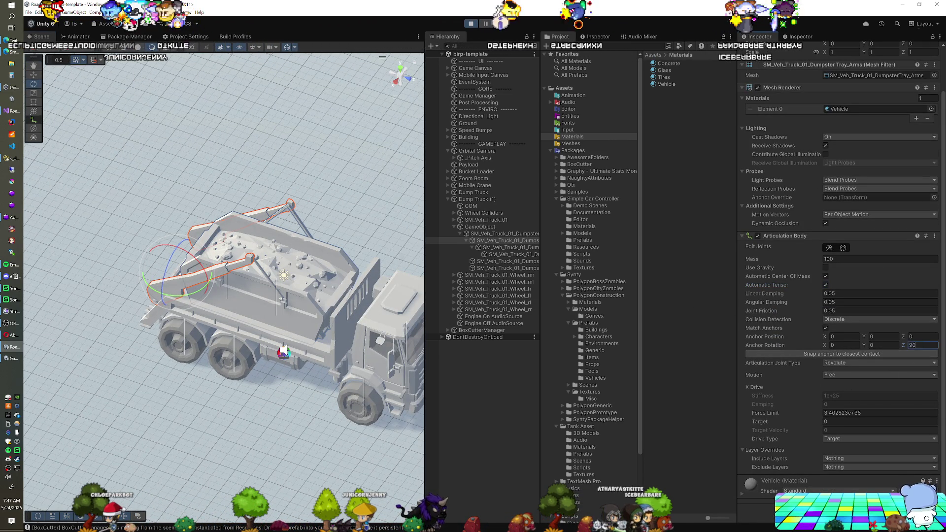
text(0)
click(883, 345)
text(90)
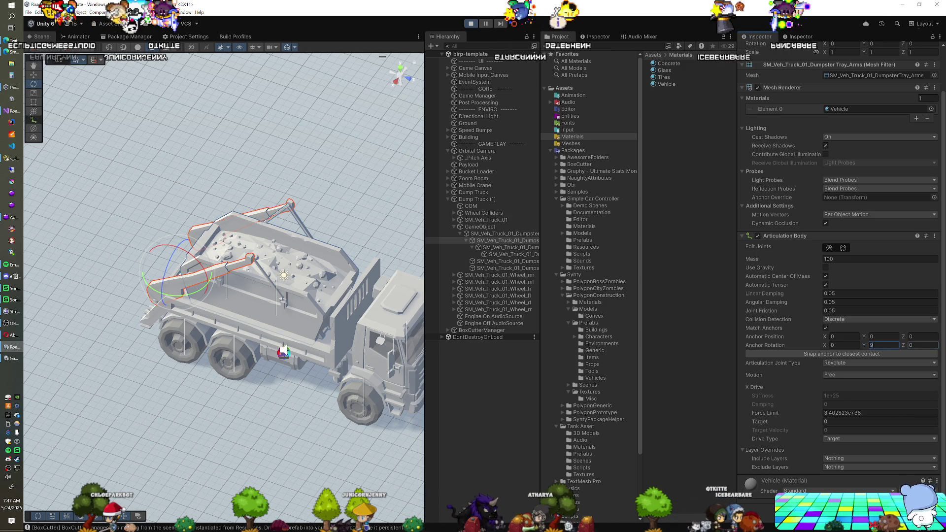
click(844, 421)
text(1.76)
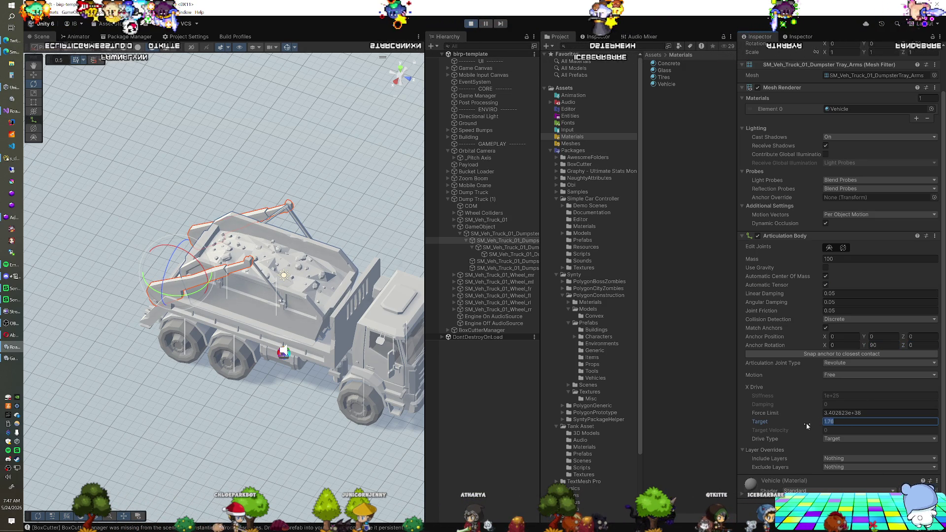
key(BackSpace)
key(BackSpace)
key(BackSpace)
text(0)
click(884, 345)
click(843, 345)
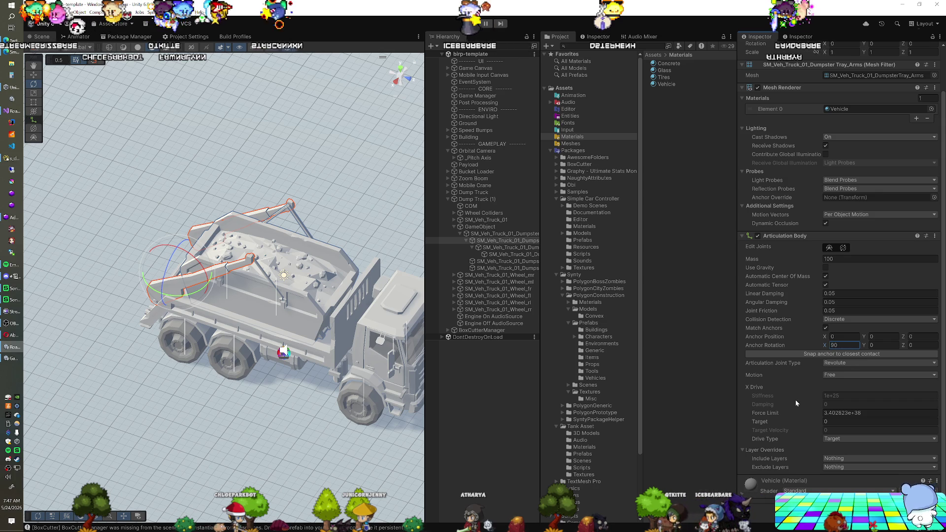
Step: Change anchor rotation Y to 180 and raise the X Drive Target until the tray stands vertical
drag(790, 423, 846, 421)
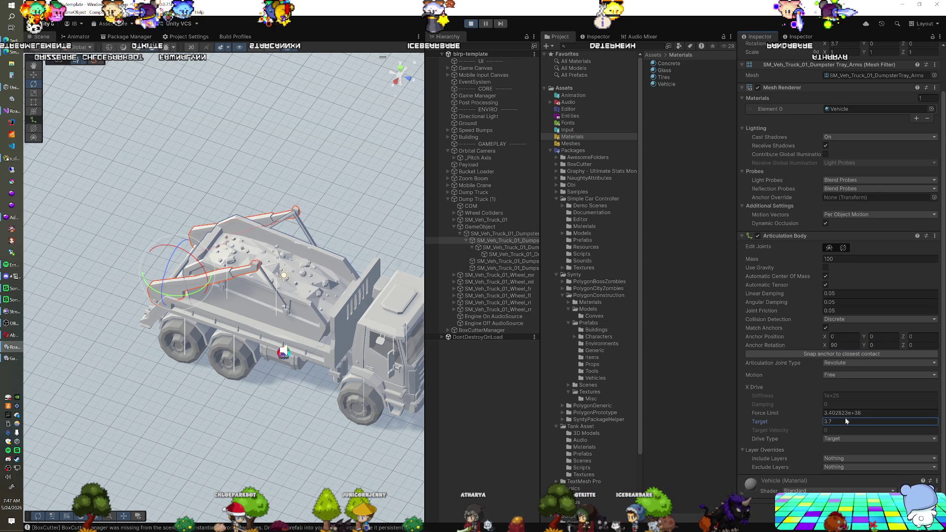
text(0)
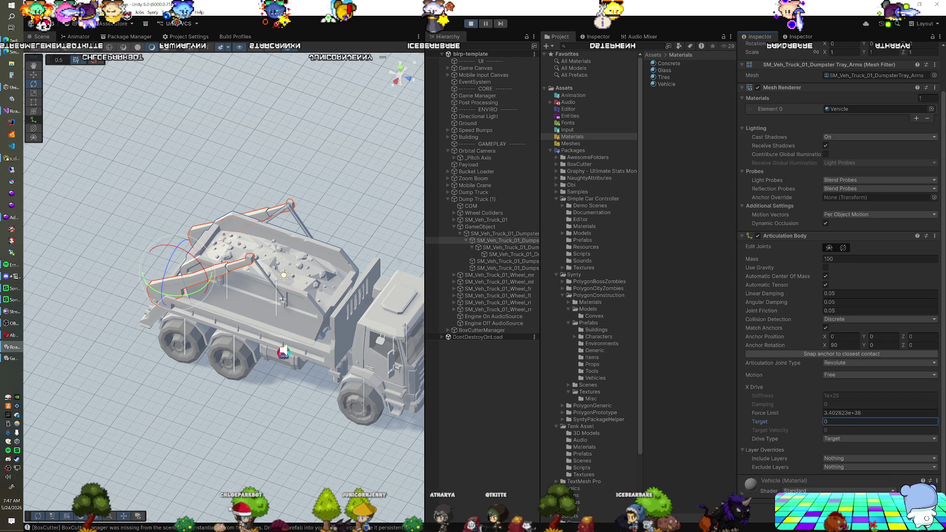
click(882, 345)
text(180)
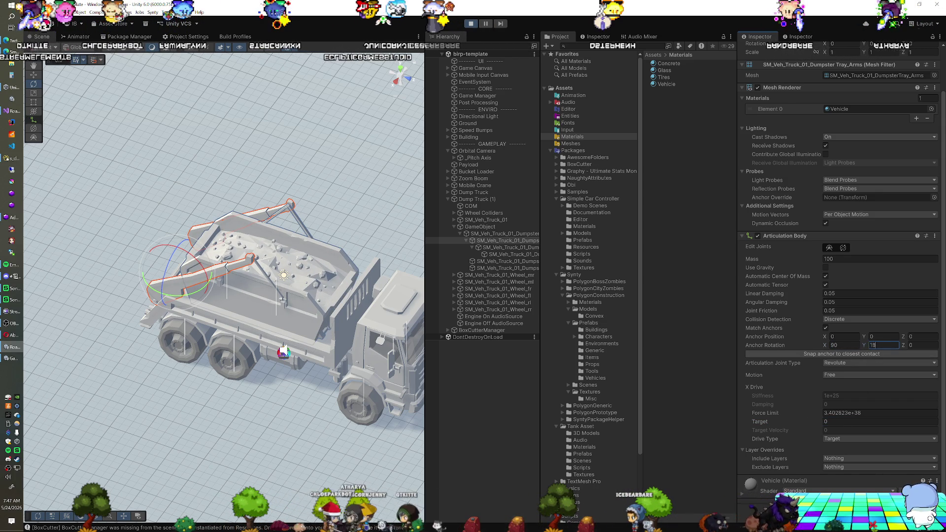
mouse_move(813, 420)
mouse_down()
mouse_move(944, 421)
mouse_move(254, 378)
mouse_up()
drag(143, 378, 372, 359)
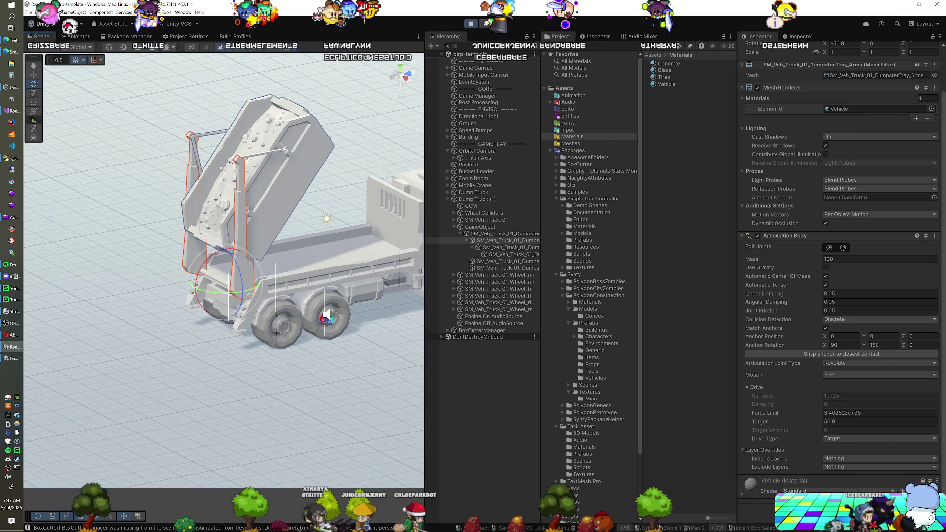
mouse_move(808, 422)
mouse_down()
mouse_move(59, 420)
mouse_move(738, 420)
mouse_up()
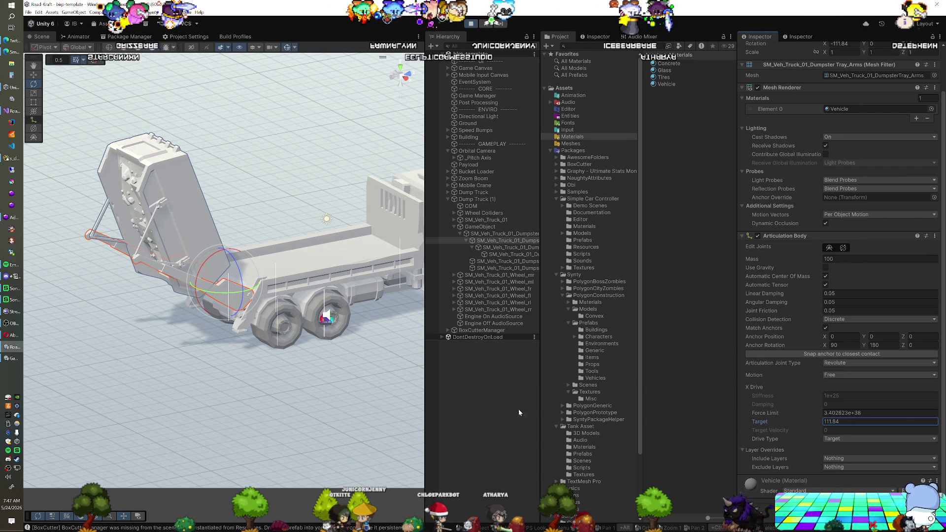
scroll(223, 357, up, 2)
Step: Close in on the tray hinge, push the drive target to 125.7, then lower it so the arms return upright
key(w)
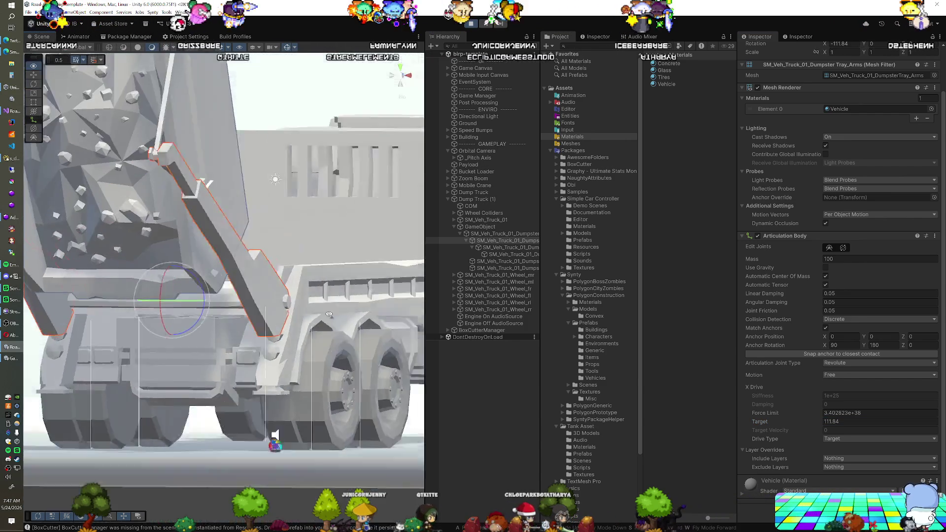
key(s)
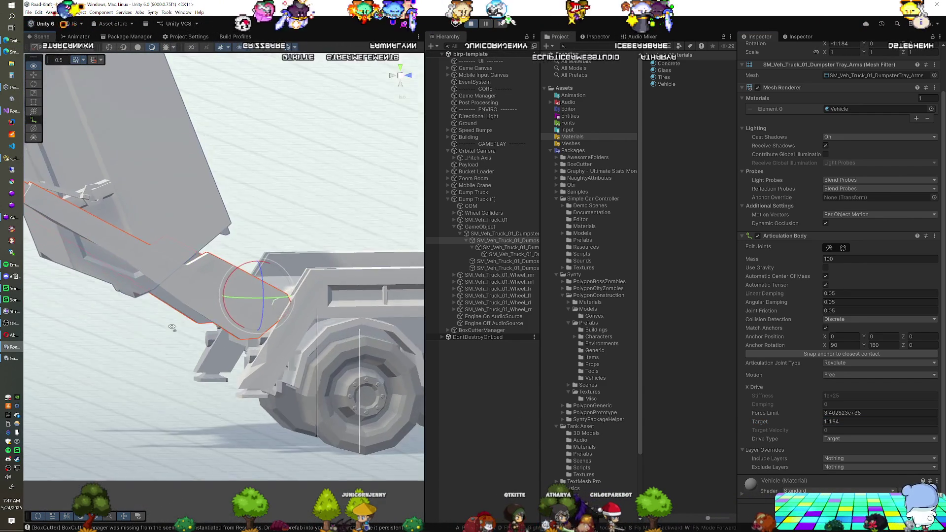
key(w)
key(s)
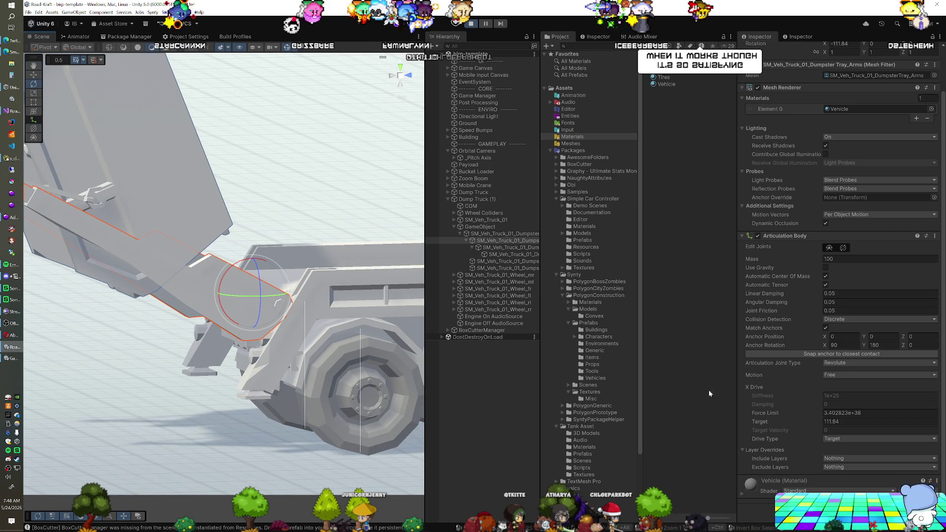
drag(812, 425, 841, 422)
scroll(255, 302, down, 5)
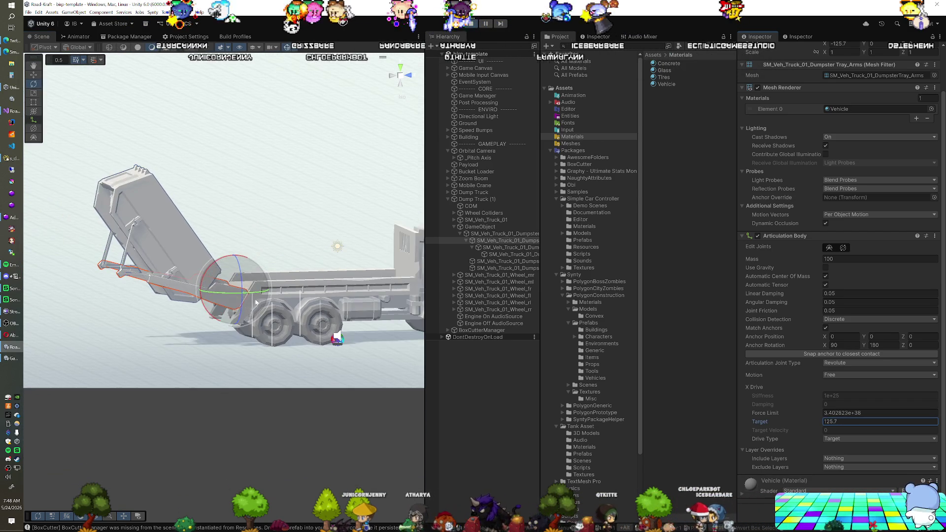
drag(256, 302, 268, 288)
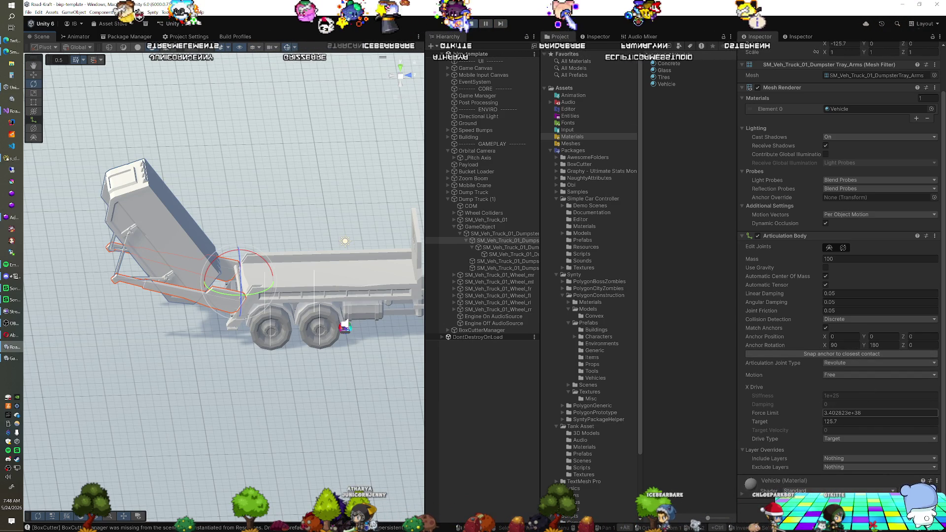
drag(812, 422, 748, 423)
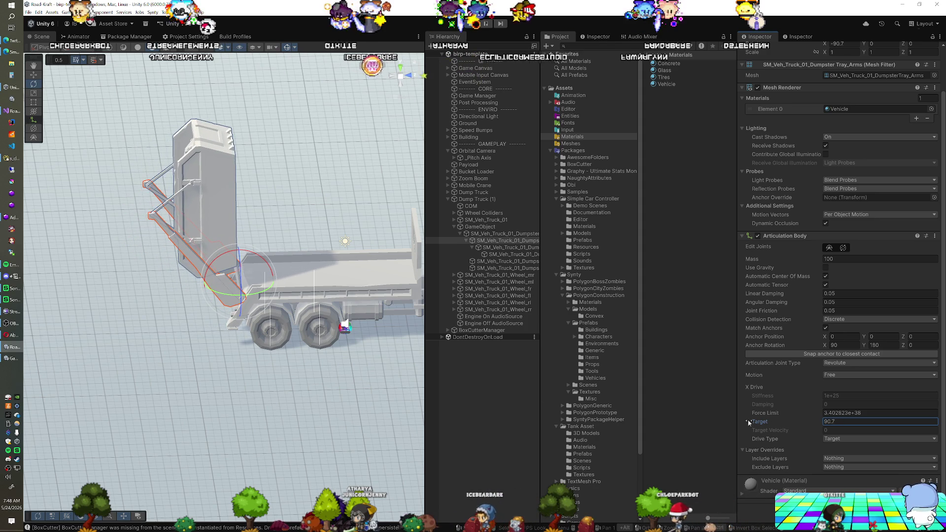
scroll(195, 350, up, 10)
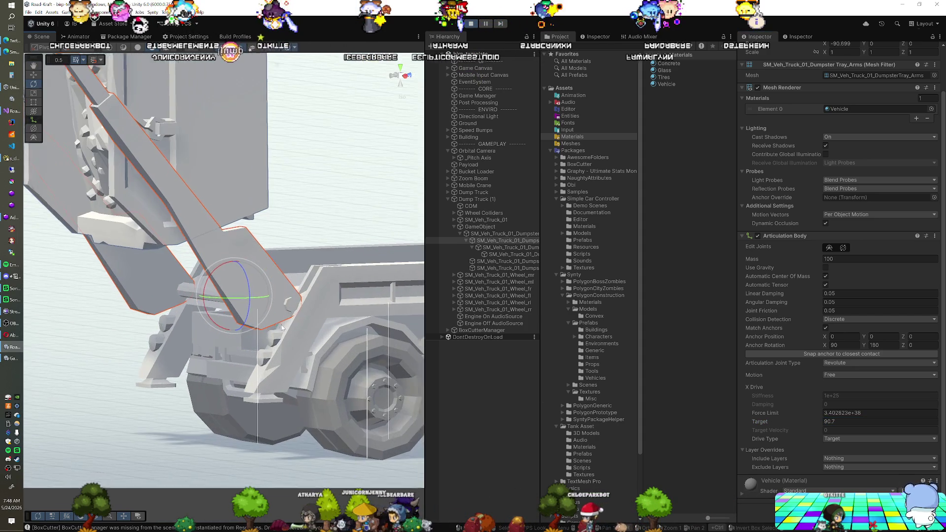
click(815, 414)
drag(813, 419, 820, 419)
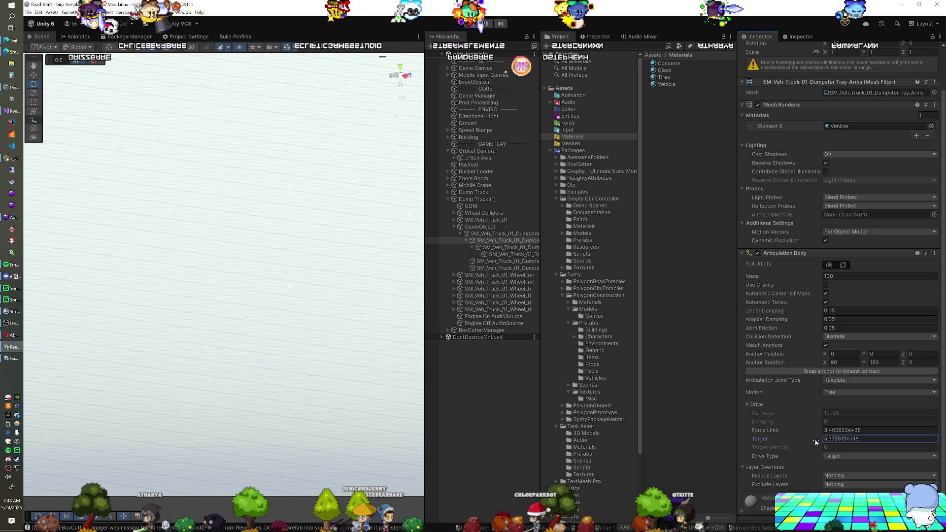
Step: Select the tray arms and stop Play mode
click(507, 240)
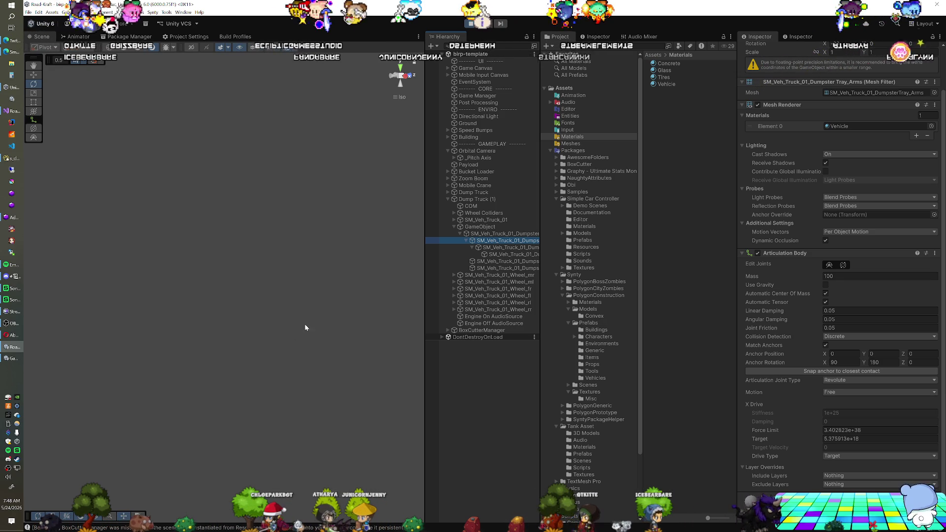
scroll(860, 249, up, 1)
scroll(859, 245, up, 1)
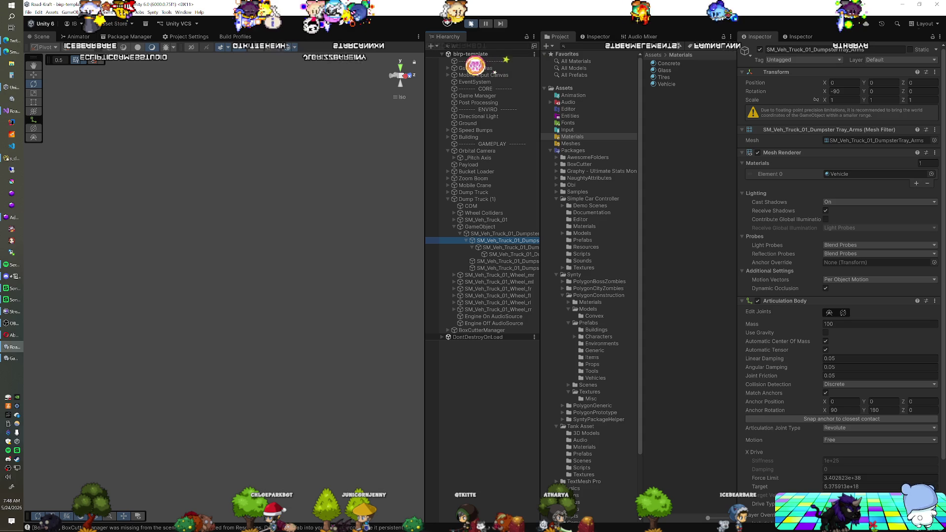
click(472, 24)
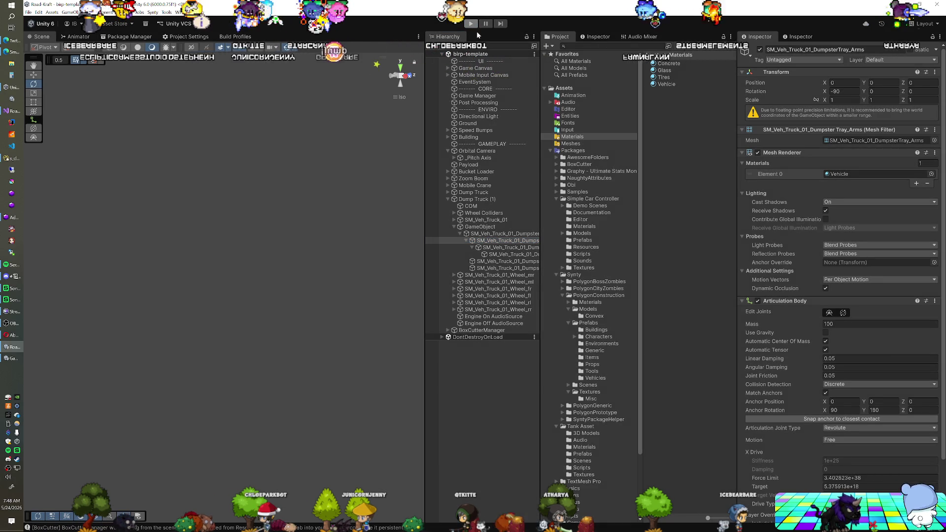
Step: Enter Anchor Rotation X 90 and Y 180 on the arms' Articulation Body
click(844, 393)
text(90)
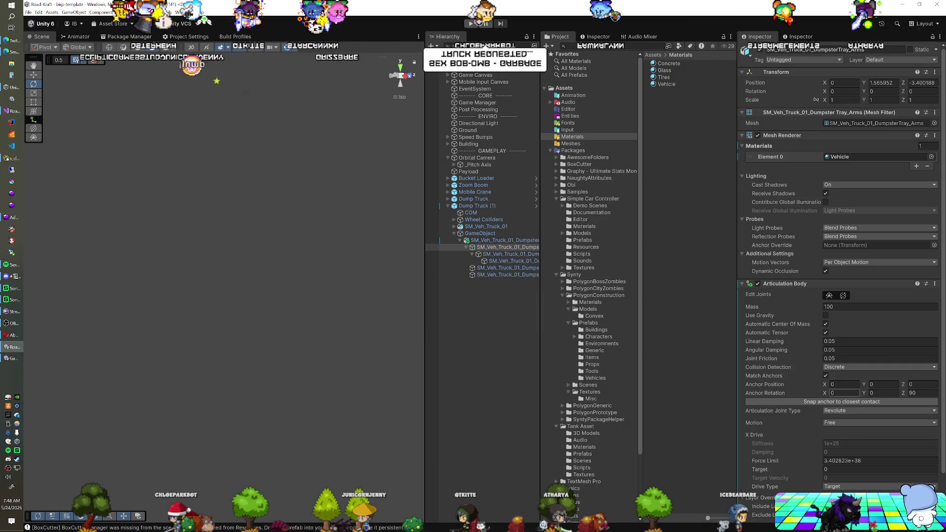
key(Return)
key(Tab)
text(180)
key(Tab)
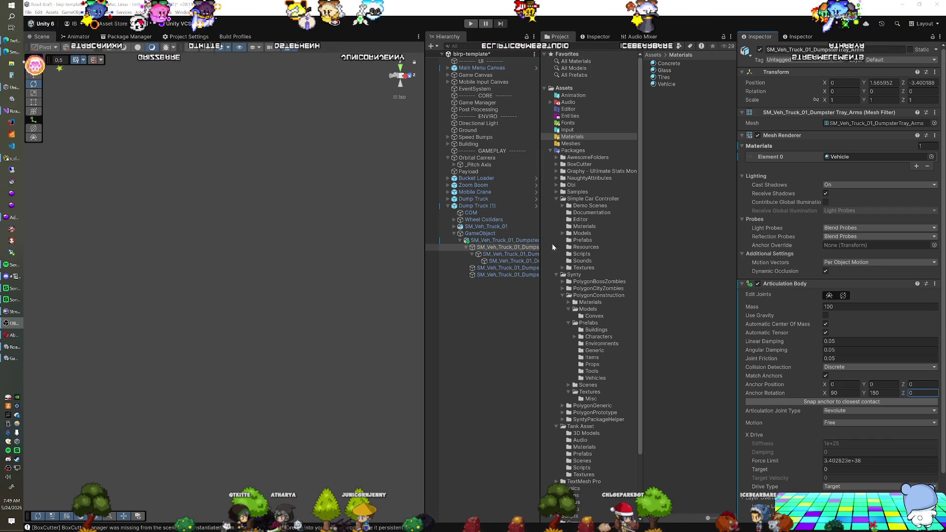
click(515, 247)
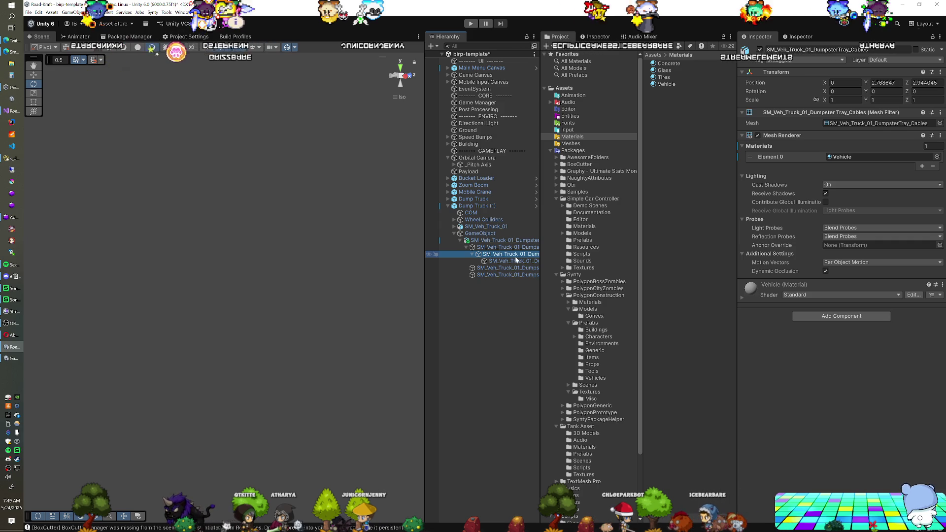
Step: Add a Hinge Joint to DumpsterTray_Cables and set its Rigidbody Interpolate to Interpolate
click(513, 255)
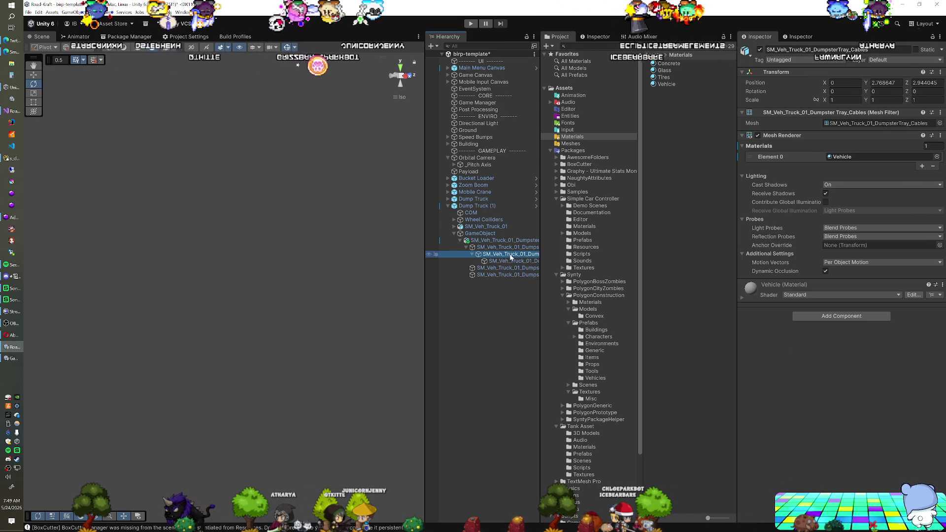
click(830, 317)
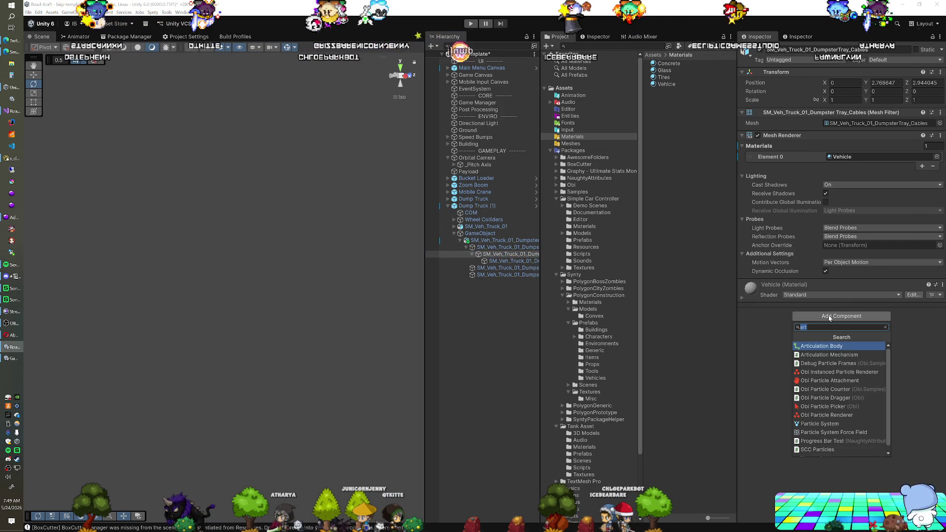
text(hin)
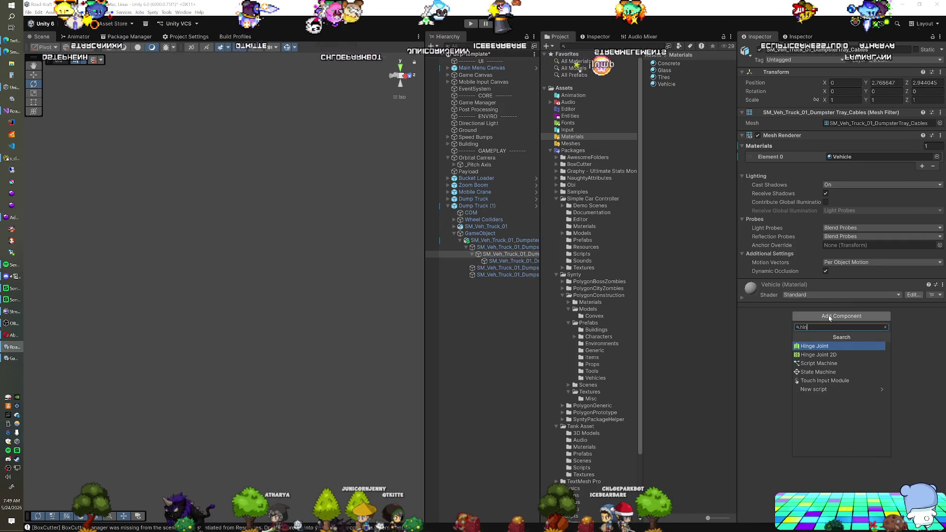
key(Return)
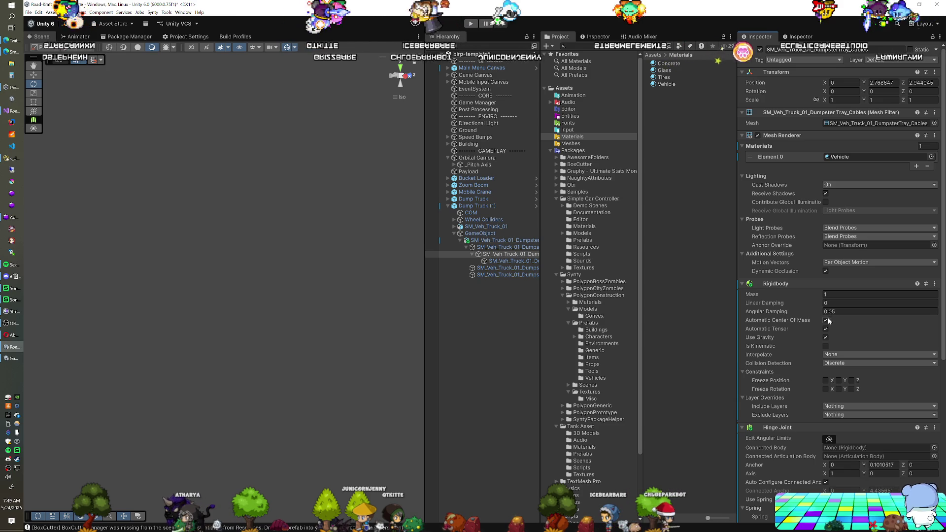
scroll(842, 334, down, 1)
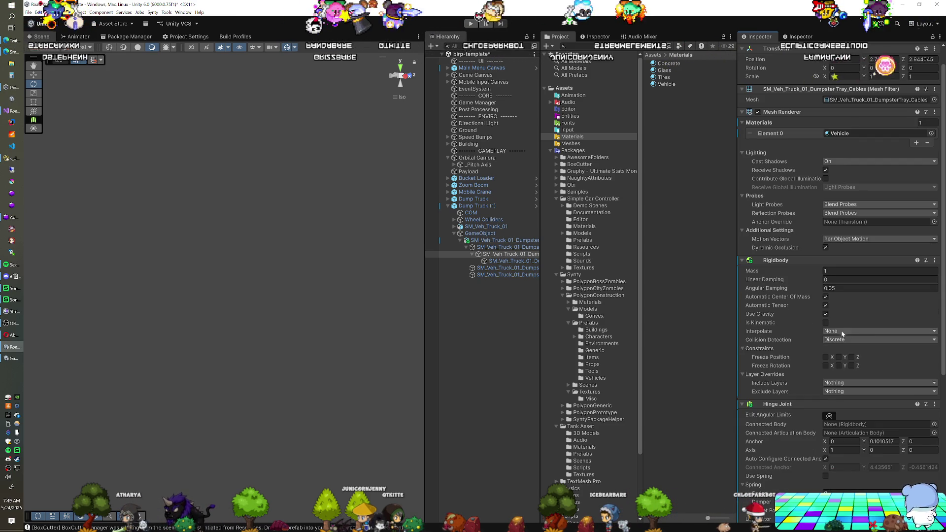
click(843, 333)
click(838, 343)
Step: Connect the hinge to Tray_Arms as its Connected Articulation Body, then select the dumpster tray
scroll(788, 345, down, 4)
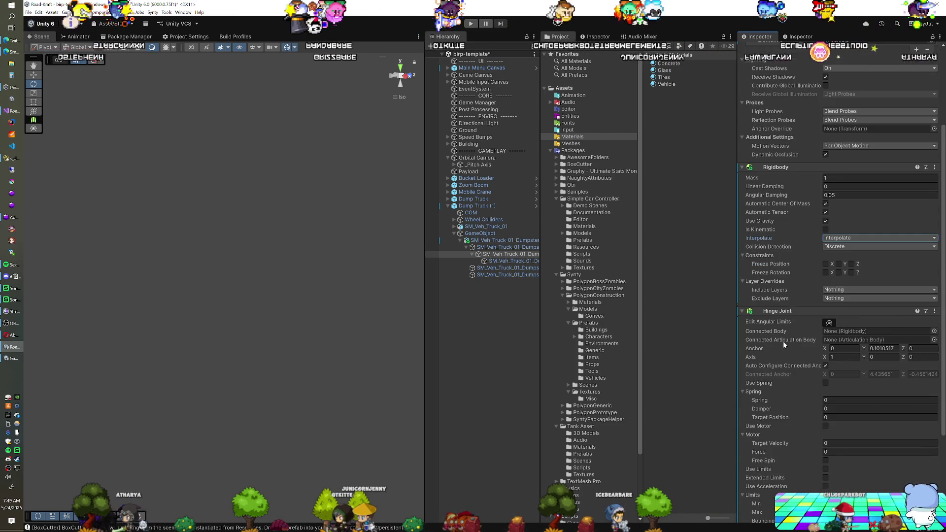
drag(510, 254, 863, 344)
scroll(771, 326, down, 4)
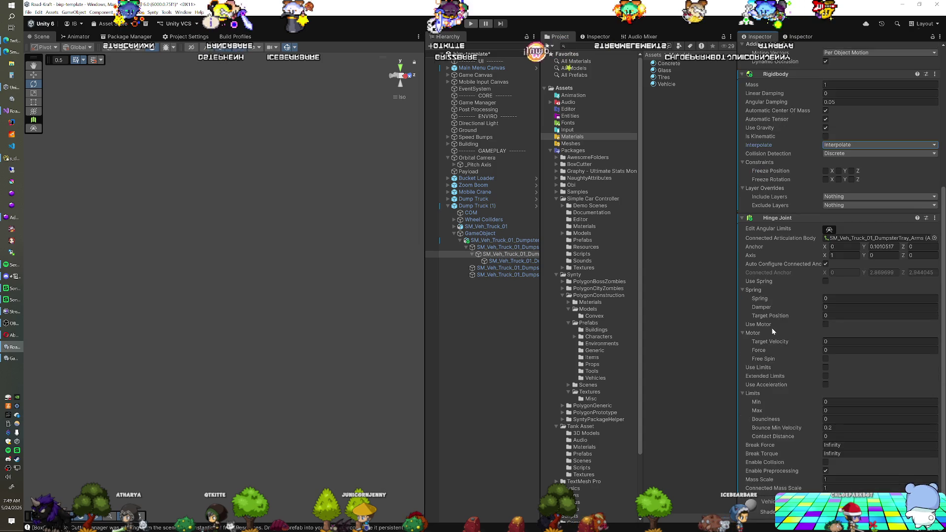
scroll(772, 327, up, 4)
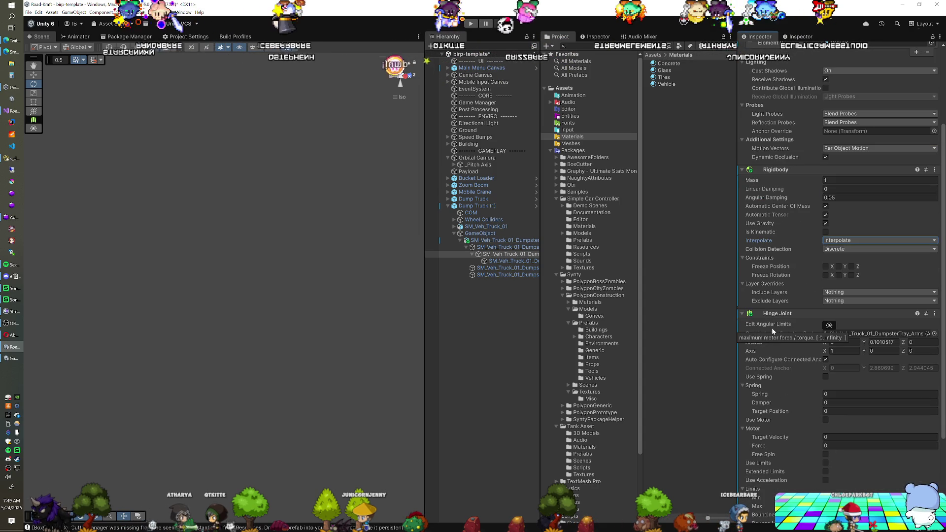
scroll(808, 312, up, 1)
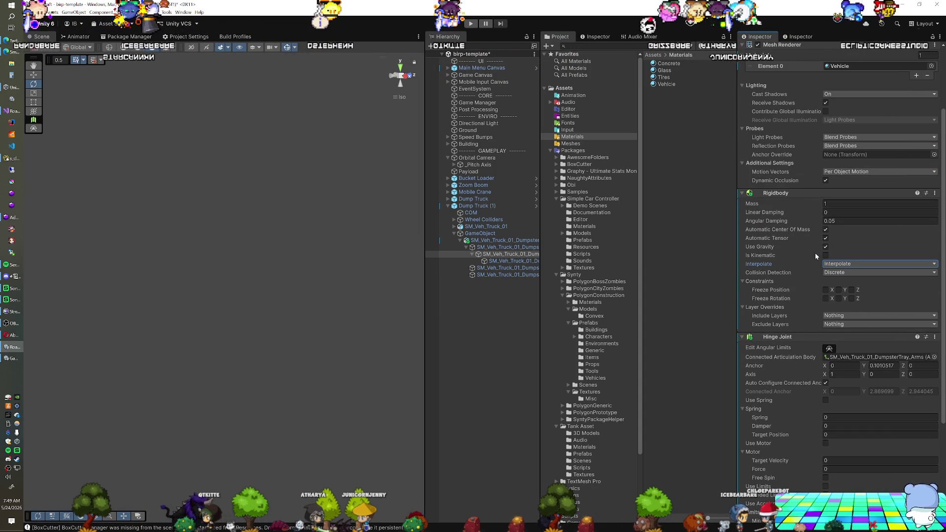
scroll(815, 254, up, 3)
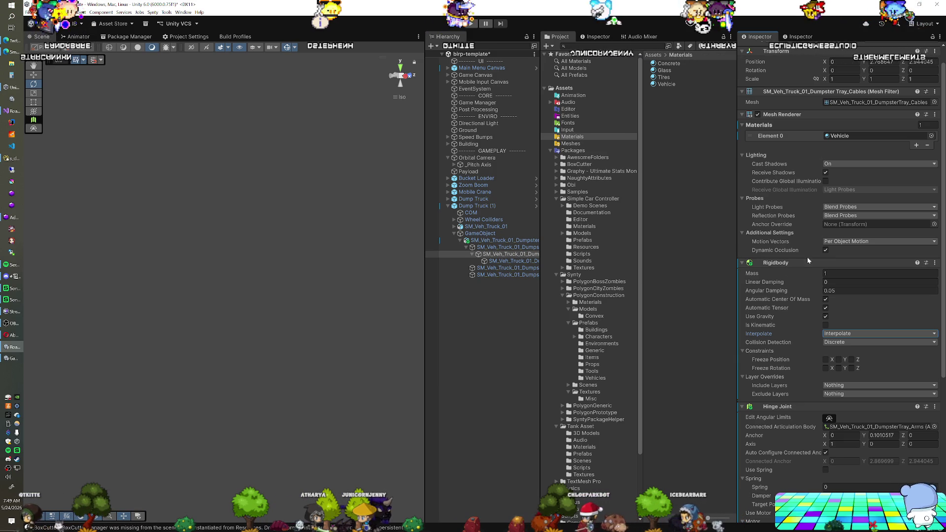
click(508, 247)
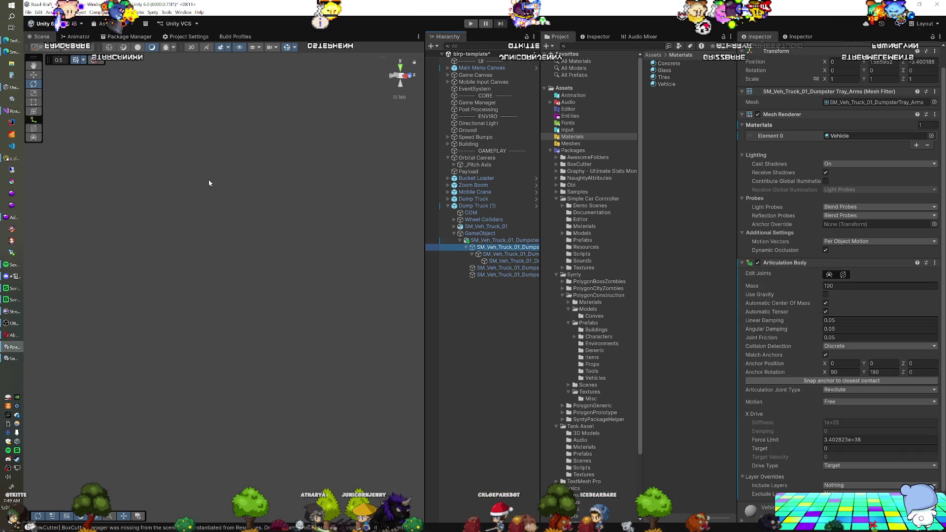
key(Up)
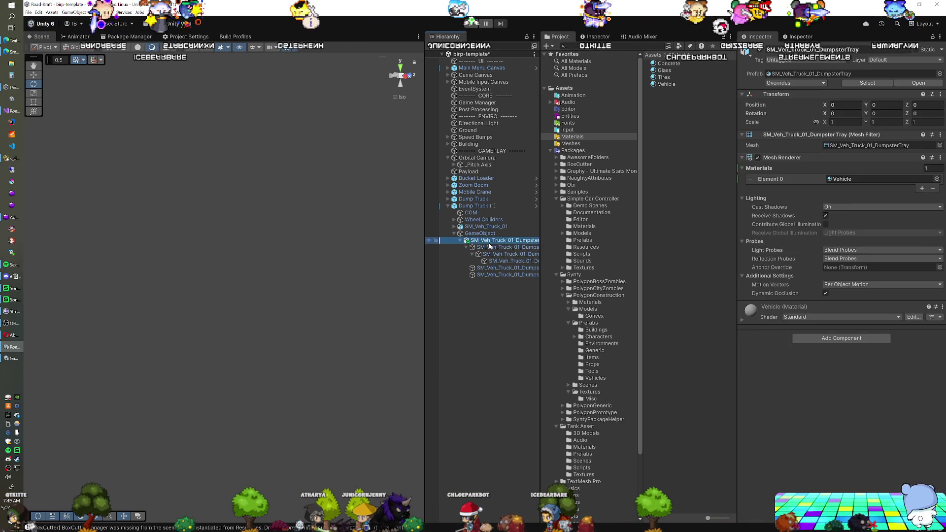
Step: Frame the tray arms, swing them up to test rotation, then undo so they rest on the bed
key(f)
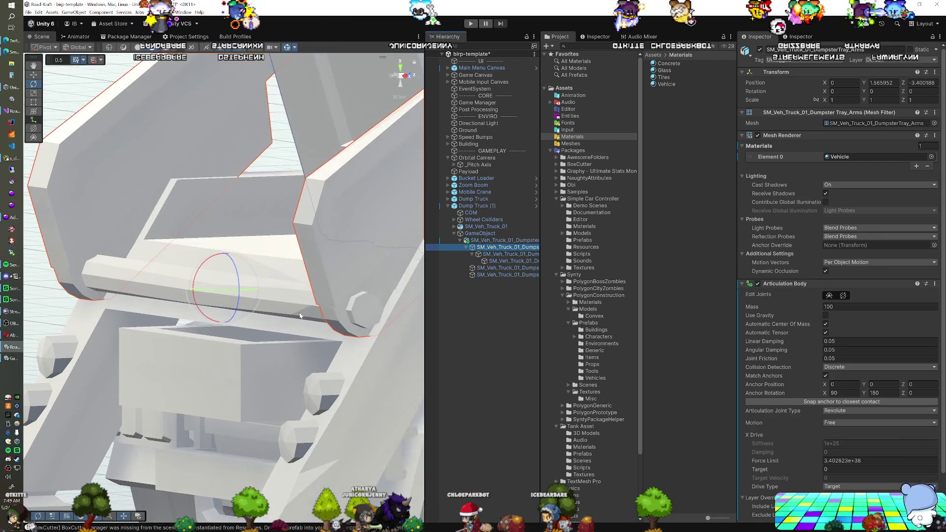
drag(317, 308, 434, 276)
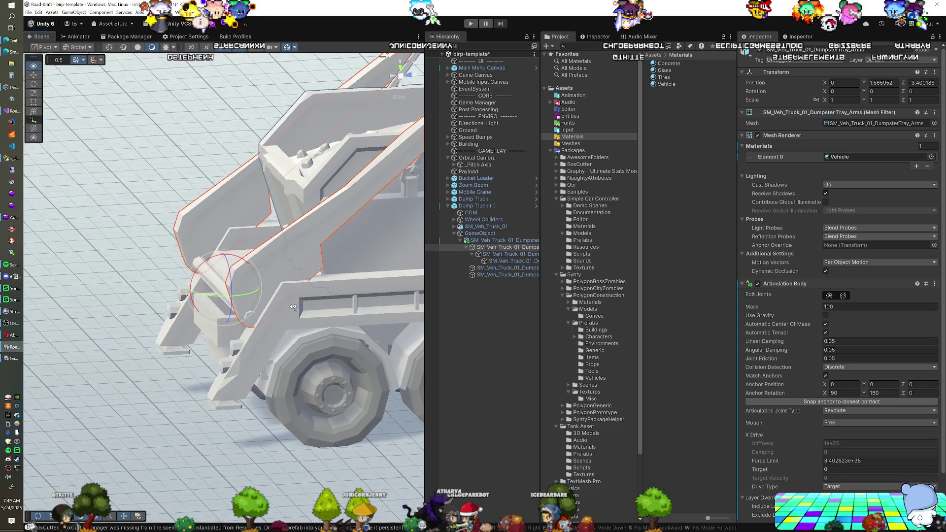
mouse_move(195, 298)
mouse_down()
mouse_move(140, 333)
mouse_move(129, 353)
mouse_move(218, 382)
mouse_move(230, 346)
mouse_up()
scroll(254, 313, down, 5)
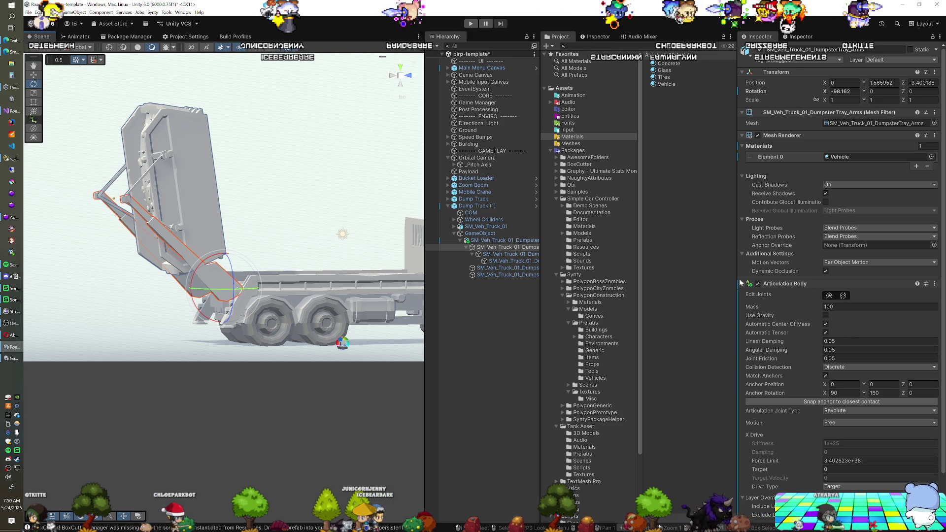
key(ctrl+z)
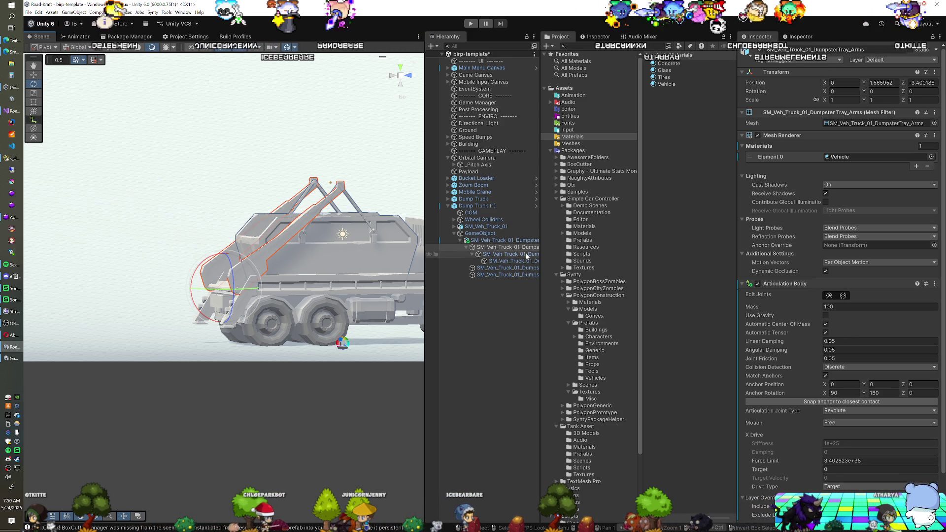
scroll(826, 375, down, 2)
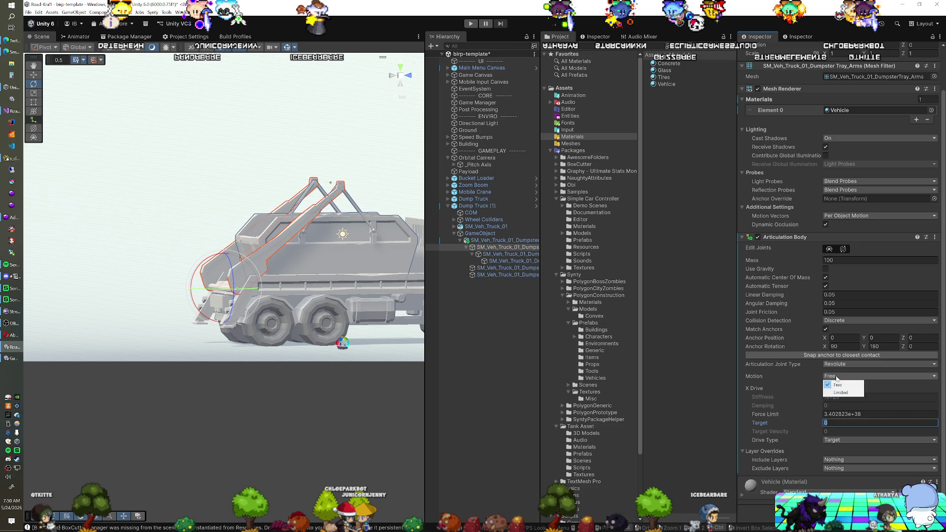
Step: Set the arms' joint motion to Limited with a lower limit of -98, and save the scene
click(838, 393)
click(879, 396)
text(-98)
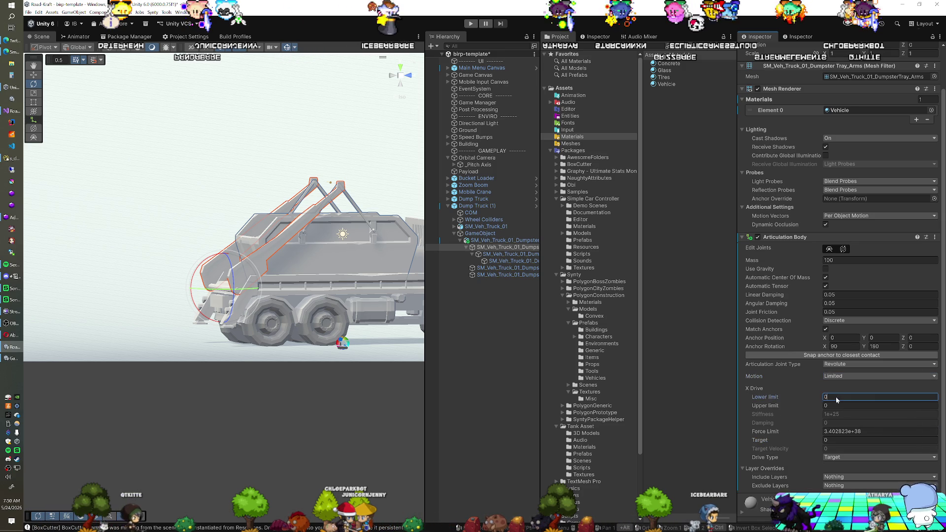
key(ctrl+s)
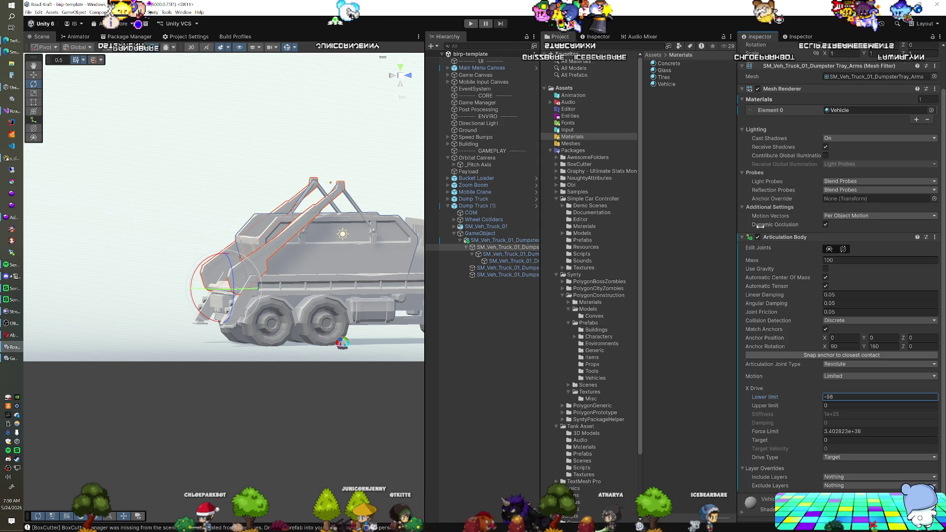
Step: Search the Add Component list for 'hinmec'
scroll(842, 443, down, 1)
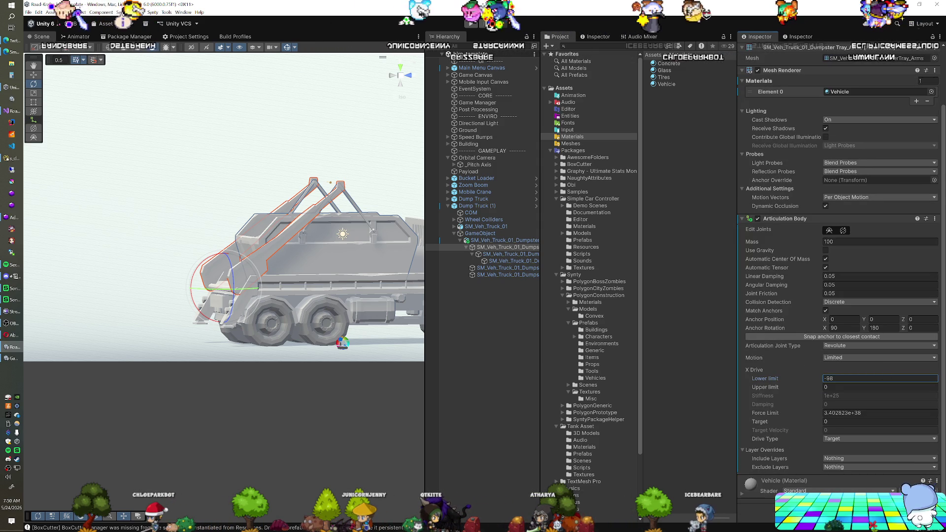
click(840, 510)
text(hin)
text(mec)
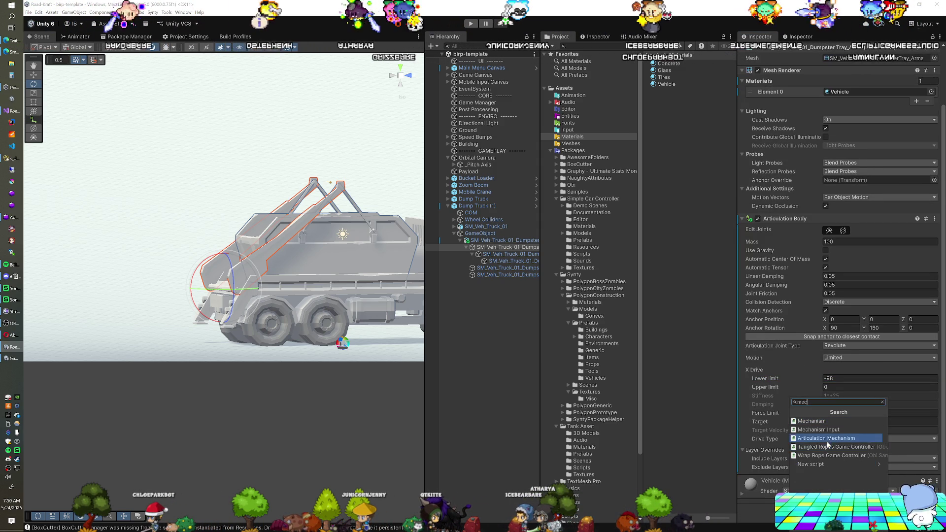
Step: Add an Articulation Mechanism to the tray arms and make it run inverted
click(843, 438)
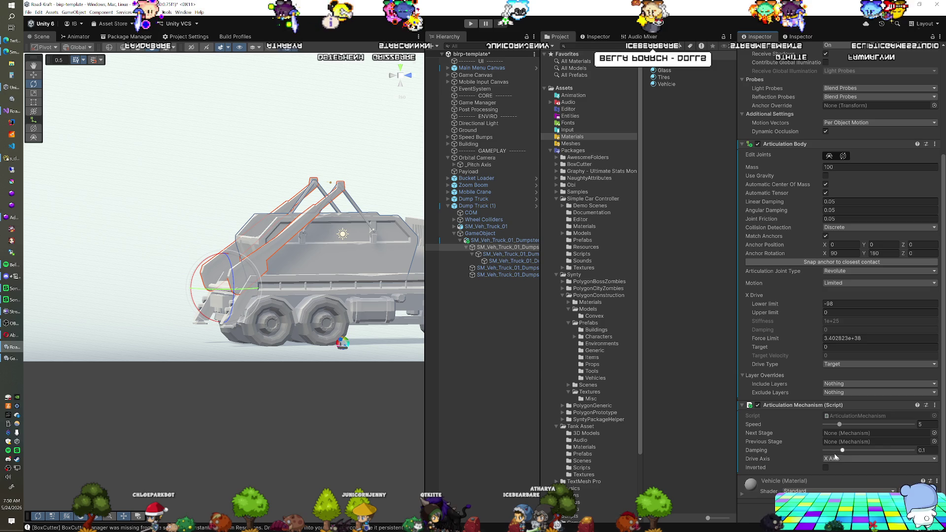
click(826, 467)
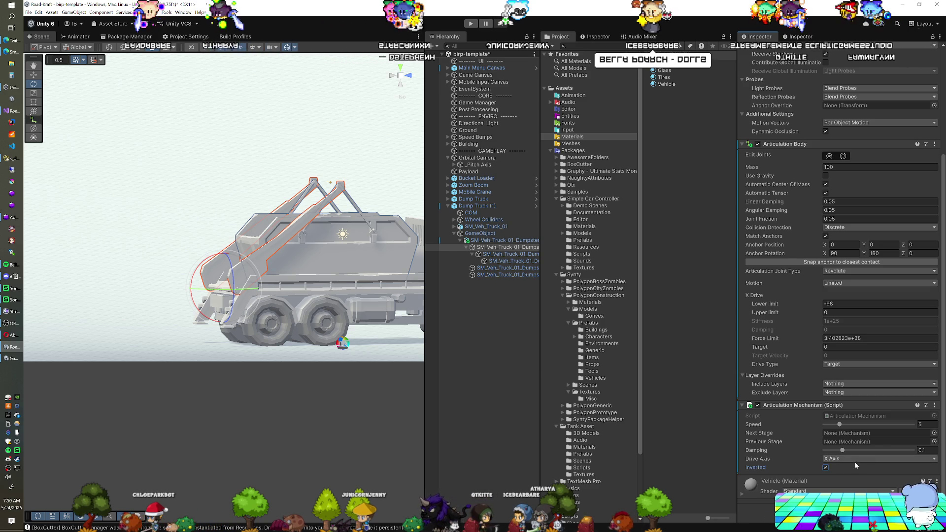
click(924, 424)
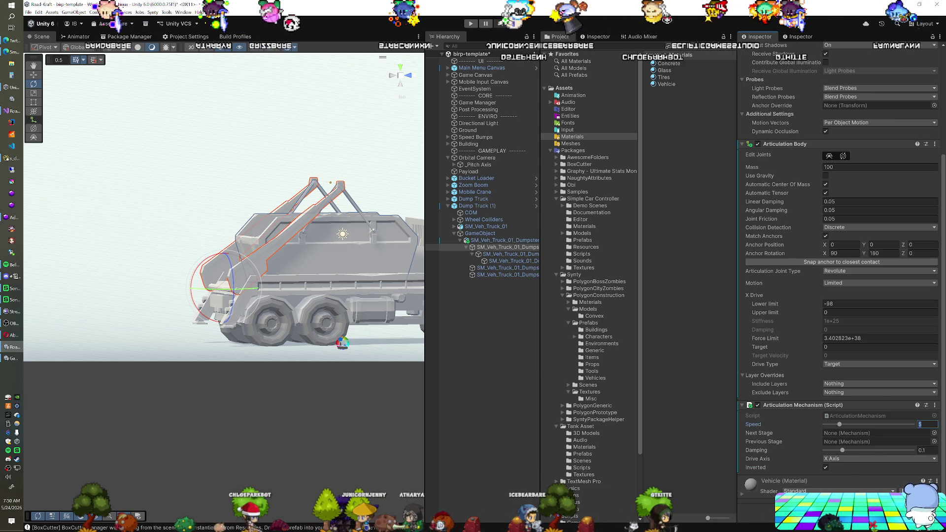
Step: Add a Mechanism Input with action name 'Mechanism 1' and save the scene
key(ctrl+shift+a)
text(mechanism)
key(Return)
click(879, 459)
text(Mechanism 1)
key(ctrl+s)
key(Return)
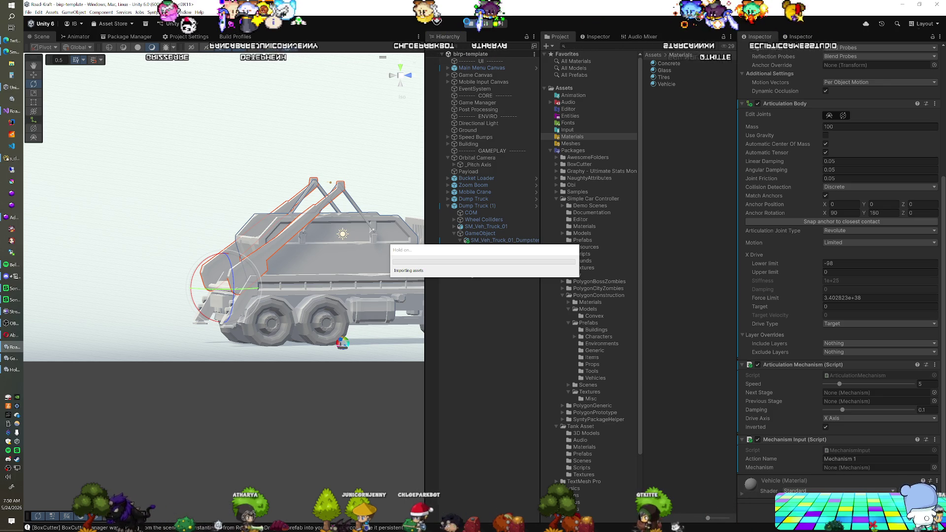
Step: Enter play mode and select DumpsterTray_Cables to view its Rigidbody and Hinge Joint
click(468, 24)
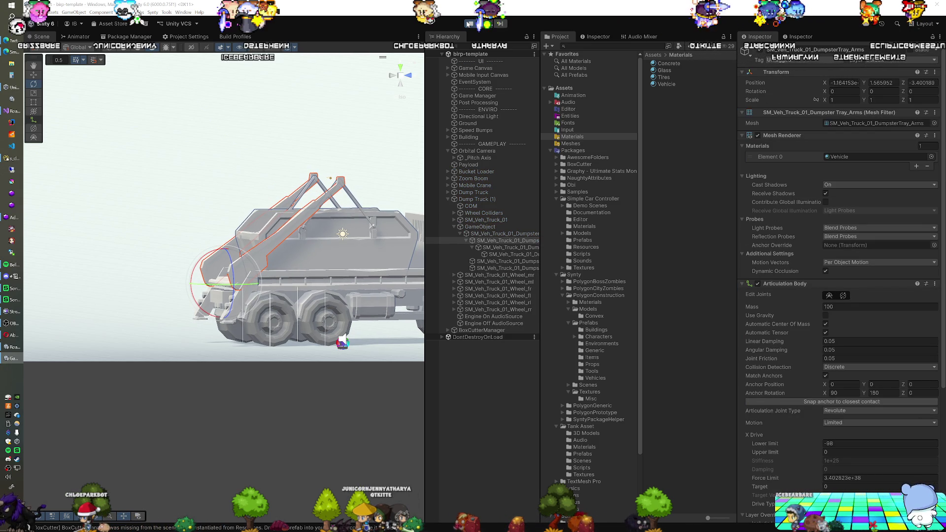
click(491, 143)
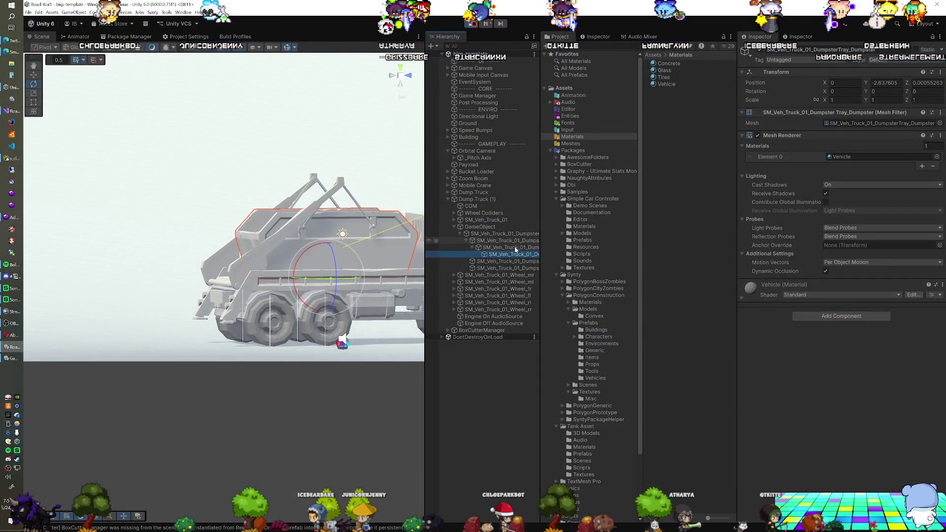
click(515, 250)
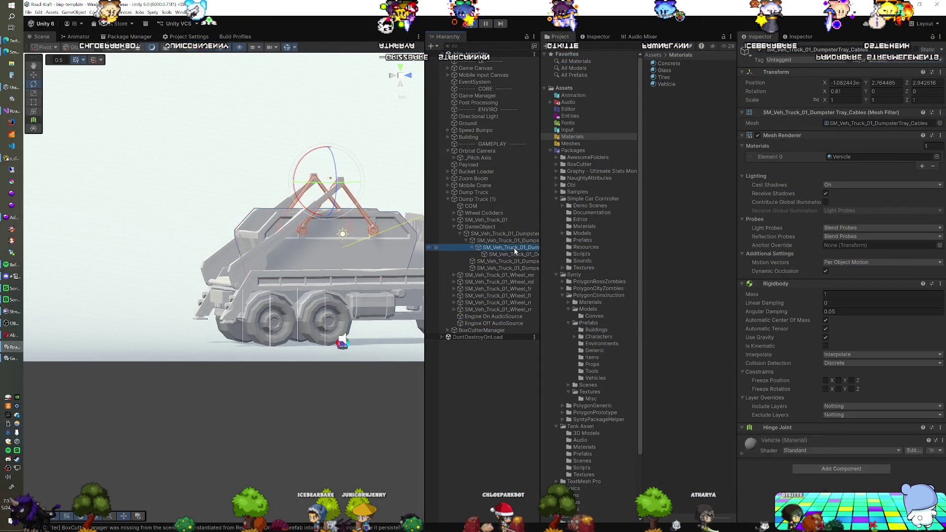
Step: Give the tray arms' X Drive a lower limit of 0 and upper limit of 98
scroll(848, 362, down, 2)
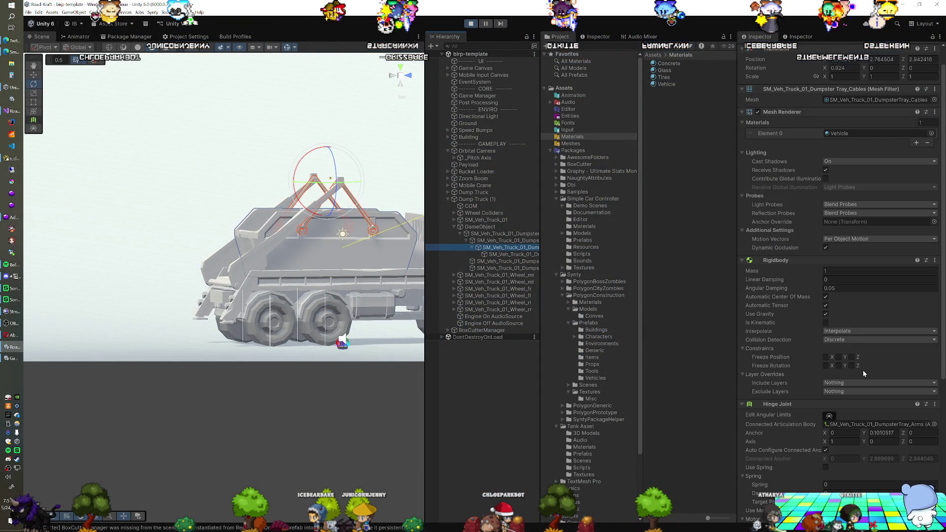
click(494, 242)
scroll(801, 288, down, 5)
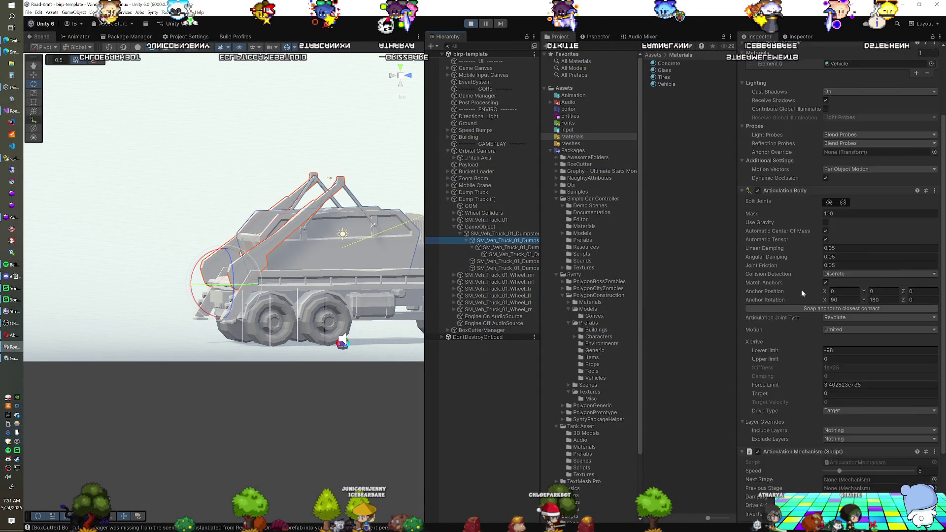
click(849, 304)
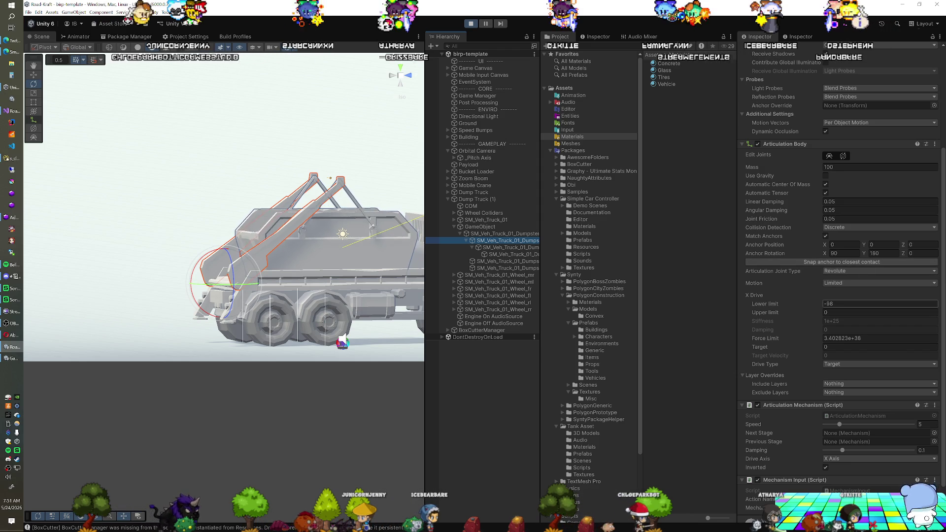
text(0)
click(837, 312)
text(98)
key(Return)
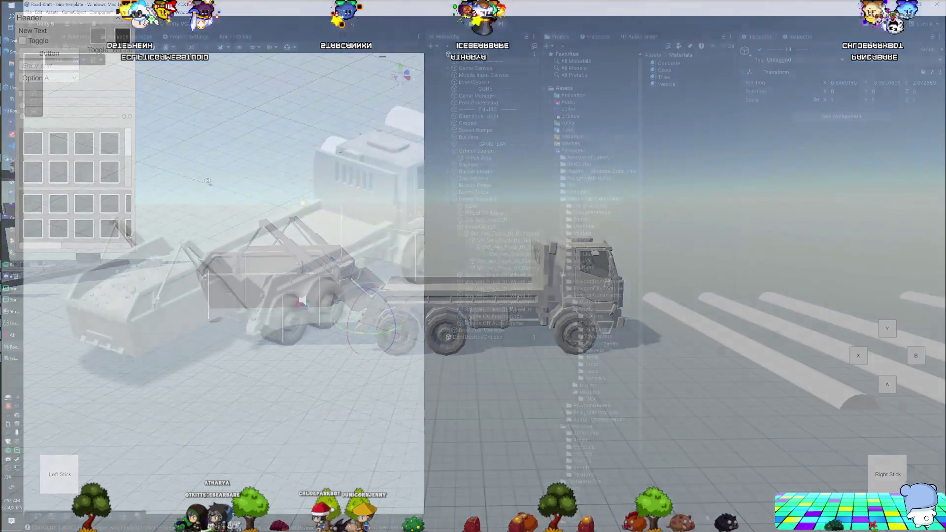
Step: Watch the dumpster swing off the back, recheck the cables and arms, then stop play mode
drag(208, 181, 149, 162)
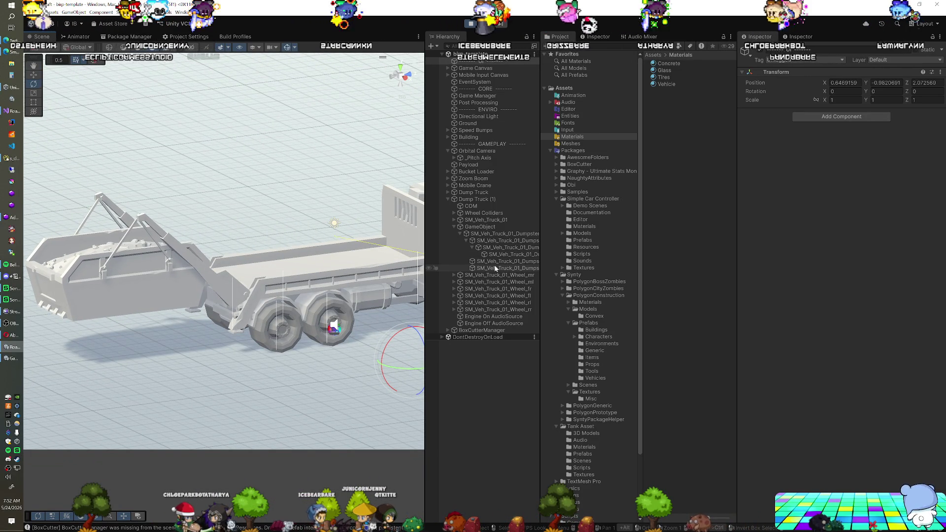
click(506, 248)
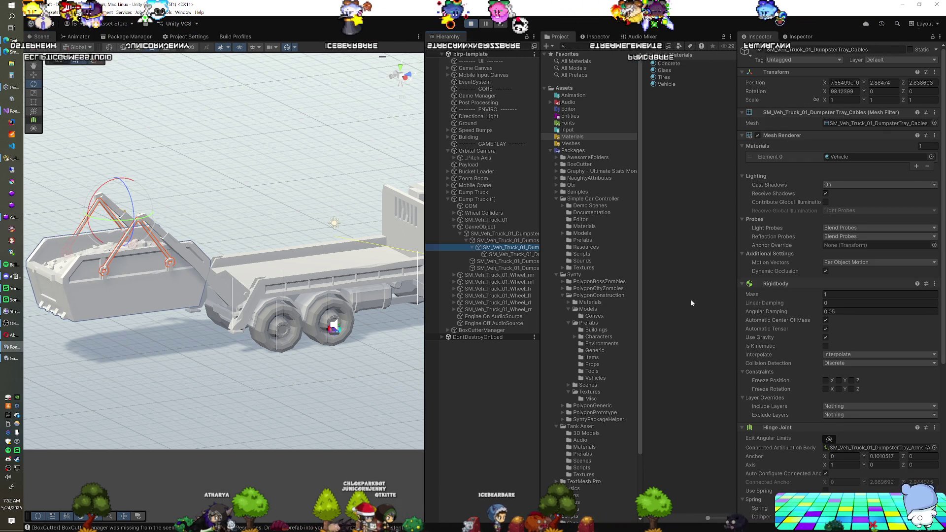
scroll(779, 318, down, 2)
click(496, 241)
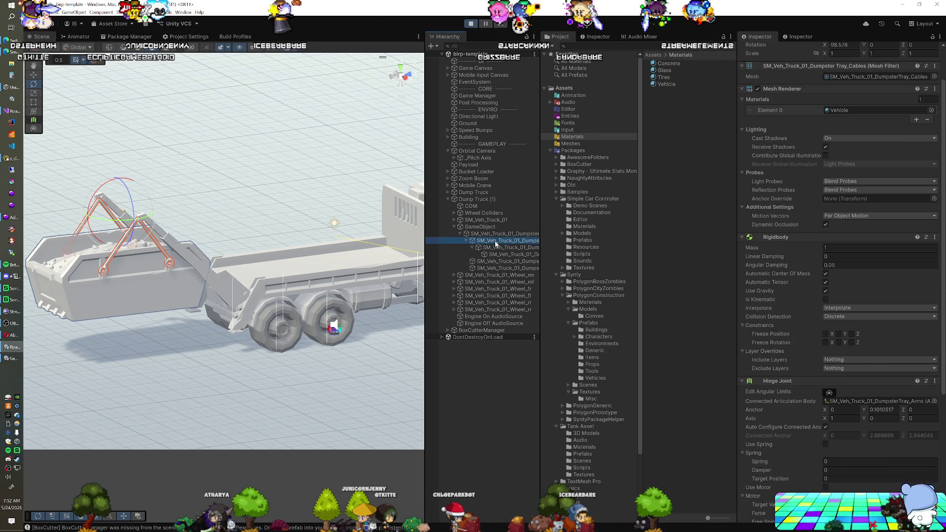
scroll(805, 314, down, 5)
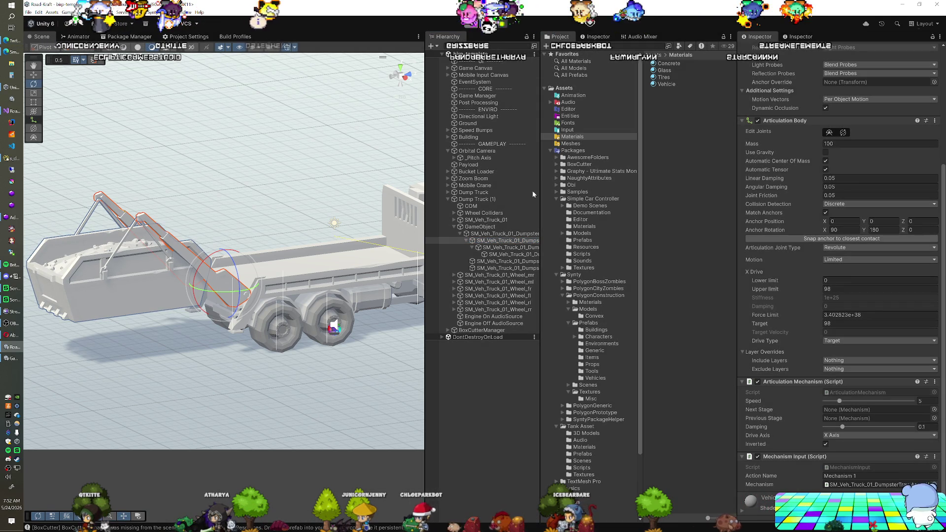
key(ctrl+p)
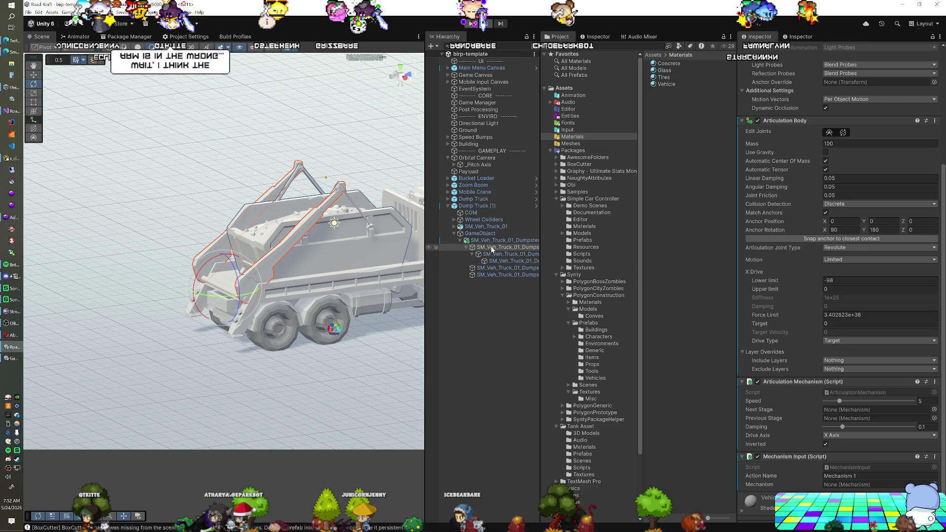
Step: Rotate the tray arms around X to roughly -123 degrees, raising the dumpster behind the truck
mouse_move(195, 296)
mouse_down()
mouse_move(172, 311)
mouse_move(137, 388)
mouse_up()
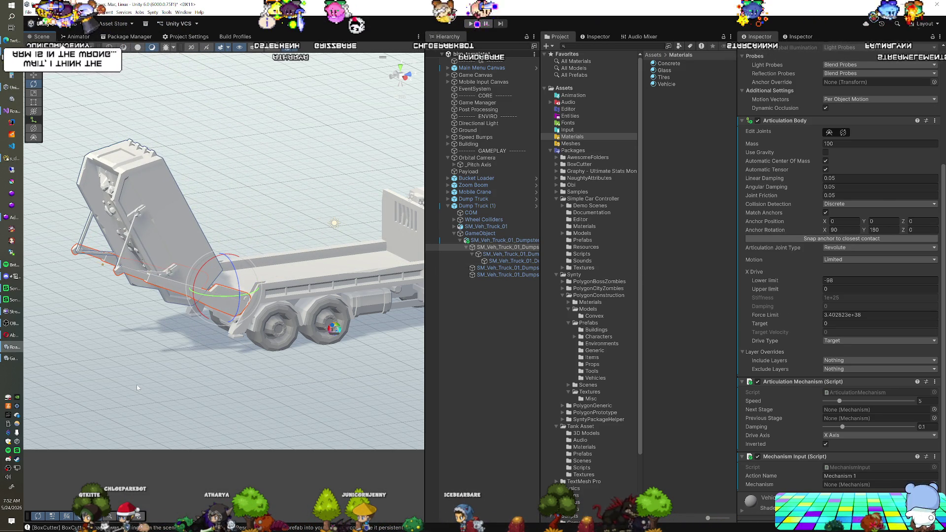
scroll(137, 387, up, 5)
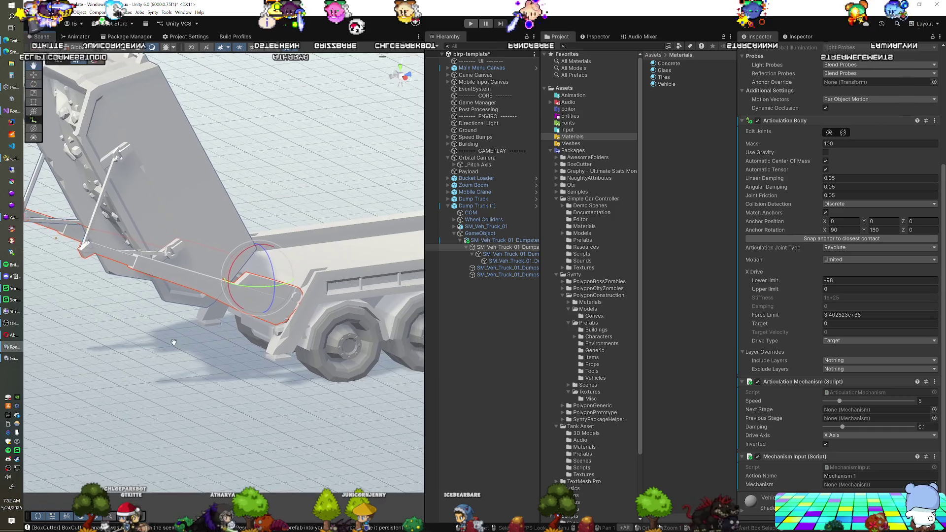
drag(174, 342, 215, 357)
drag(265, 265, 260, 270)
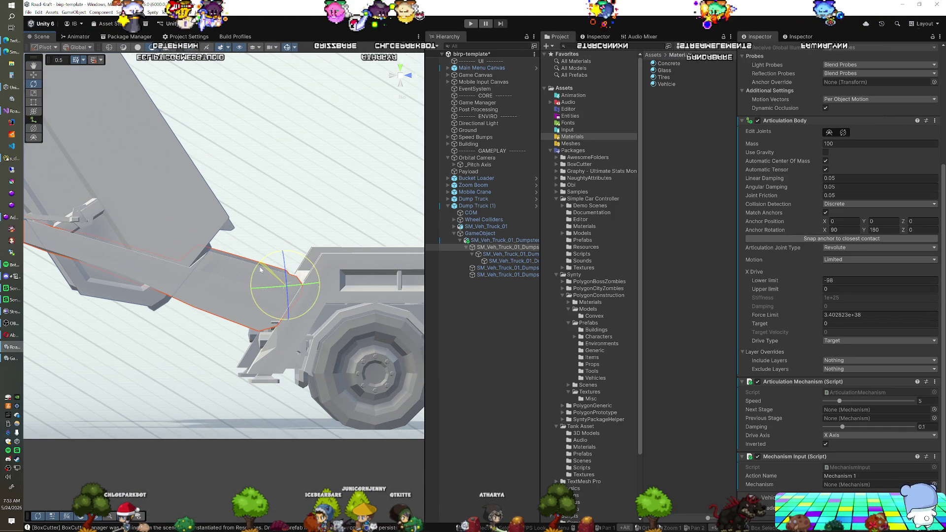
mouse_move(241, 339)
mouse_down()
mouse_move(205, 344)
mouse_move(206, 354)
mouse_move(261, 373)
mouse_up()
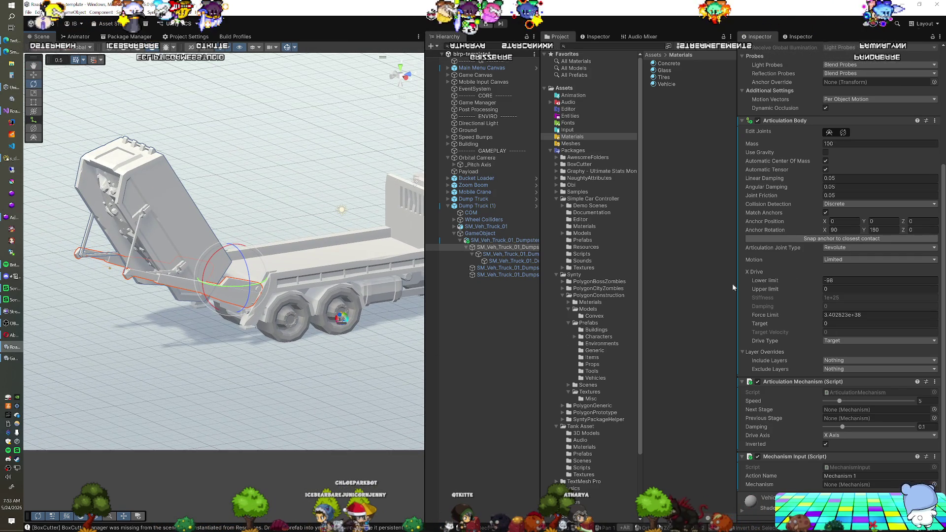
scroll(792, 273, up, 5)
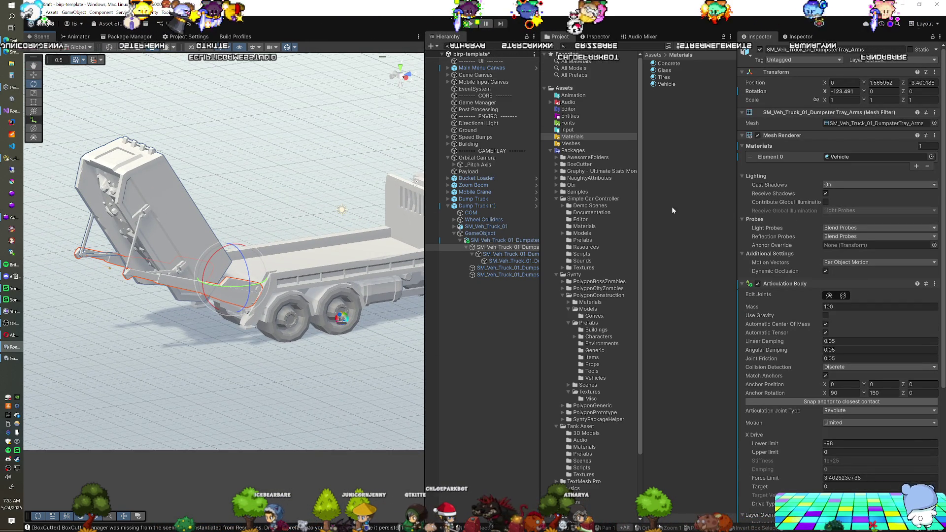
click(848, 91)
Step: Reset the arms' X rotation to 0 and enter play mode to test the 0 to 124 range
text(0)
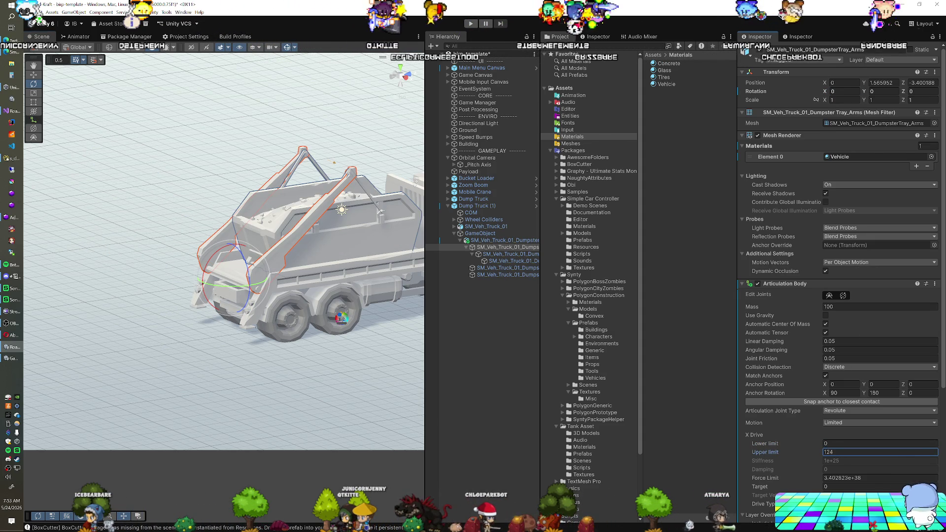
scroll(827, 385, down, 5)
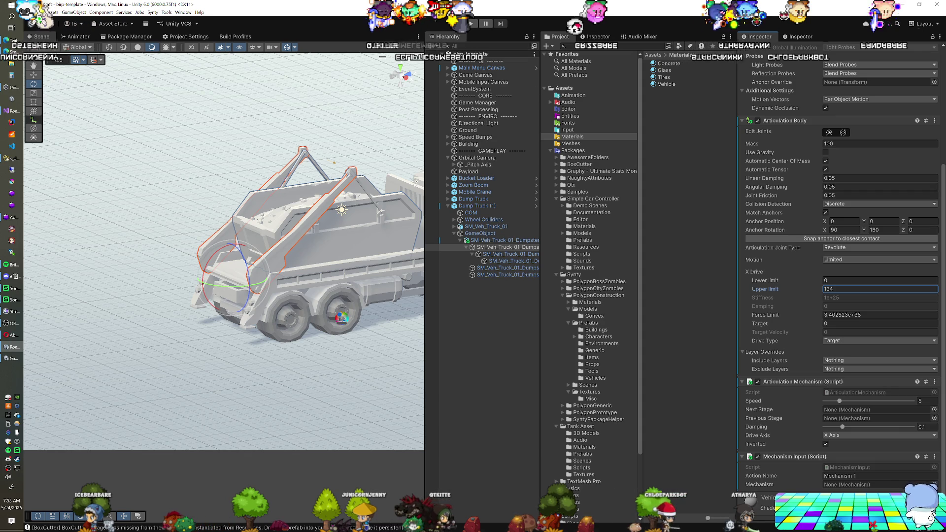
key(ctrl+p)
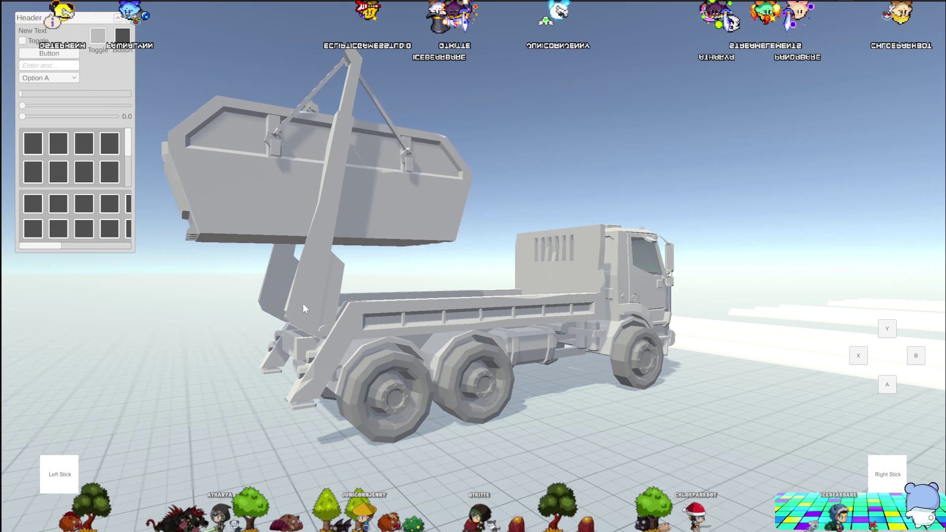
Step: Zoom the view as the dumpster swings over and lowers behind the truck, then orbit close to the arms
scroll(294, 317, up, 2)
scroll(293, 317, down, 3)
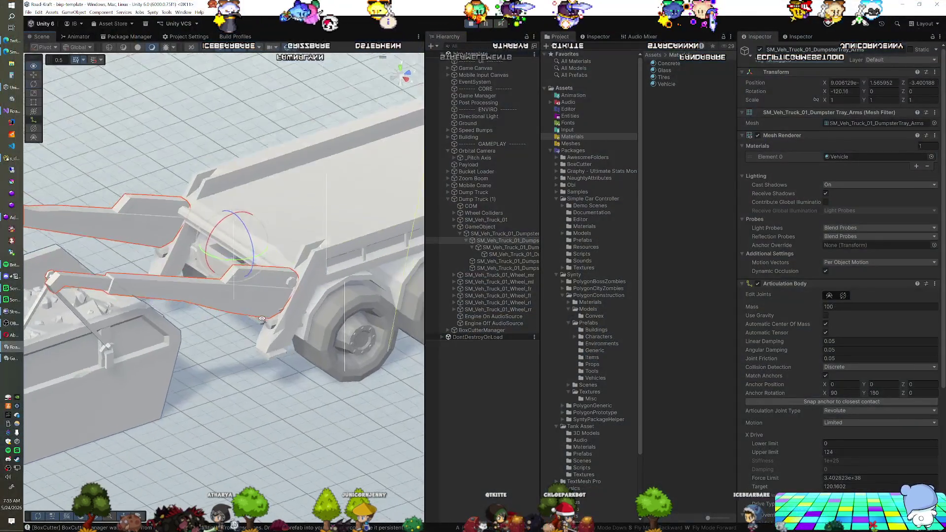
drag(262, 319, 324, 241)
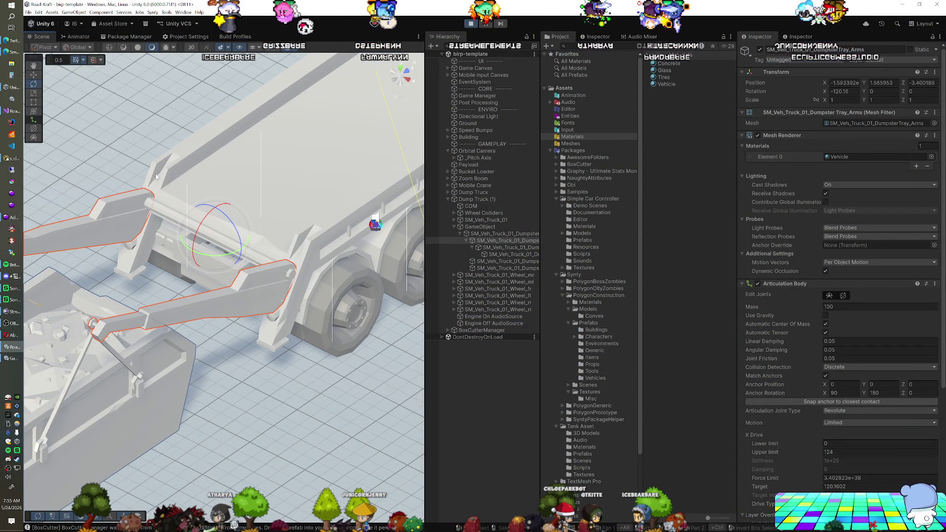
Step: Orbit around the lowered tray arms and select SM_Veh_Truck_01_DumpsterTray
mouse_move(156, 173)
mouse_down()
mouse_move(174, 251)
mouse_move(220, 304)
mouse_move(193, 217)
mouse_up()
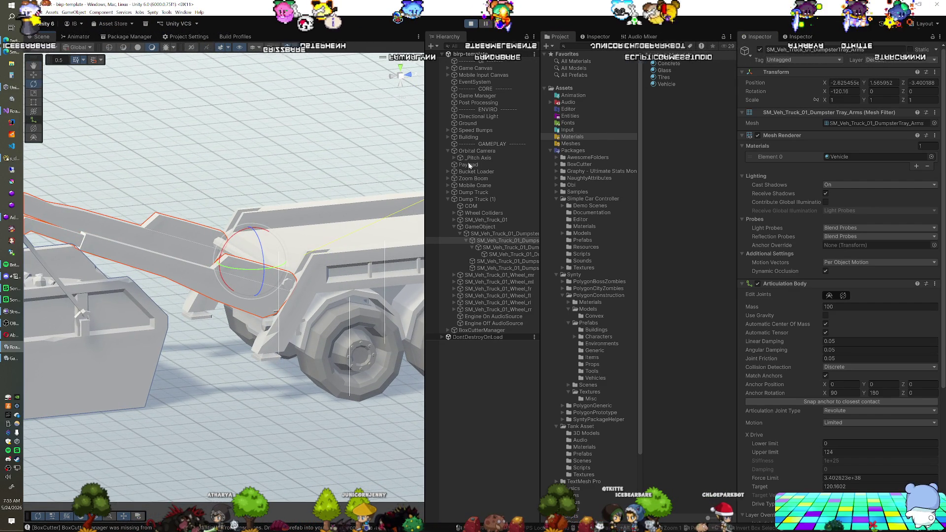
click(531, 234)
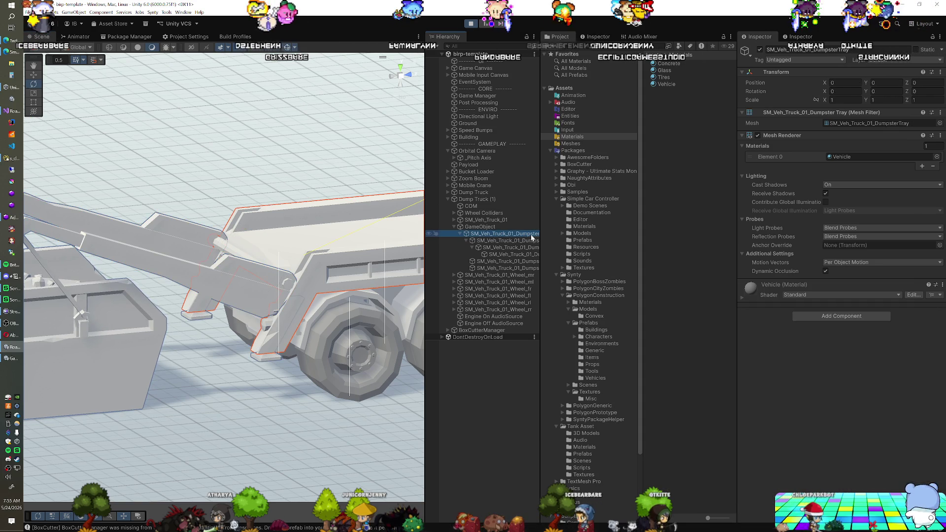